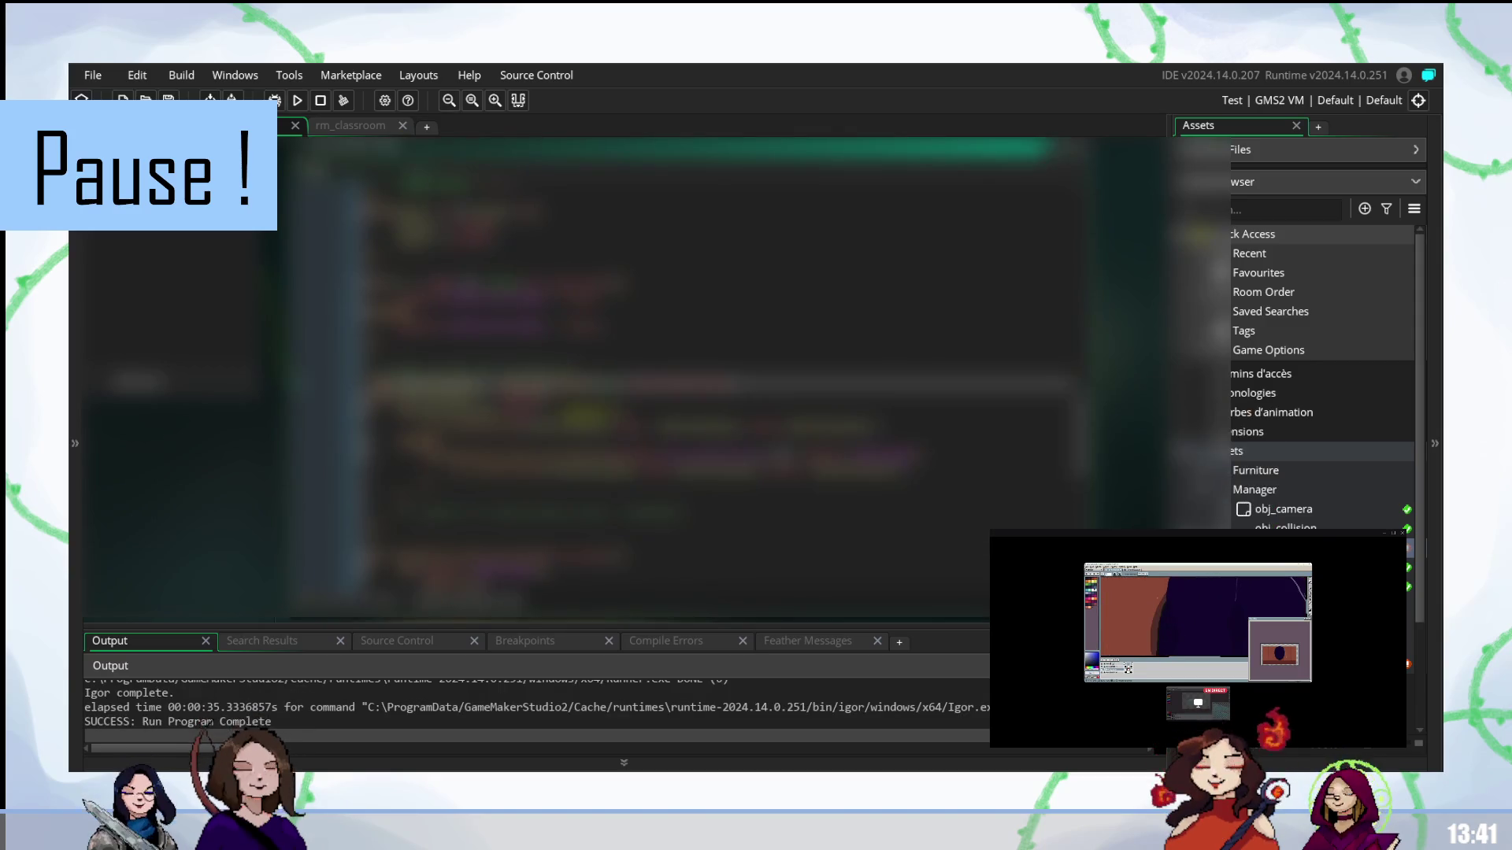
- Step through several lines further down in the code
left_click(708, 441)
left_click(709, 471)
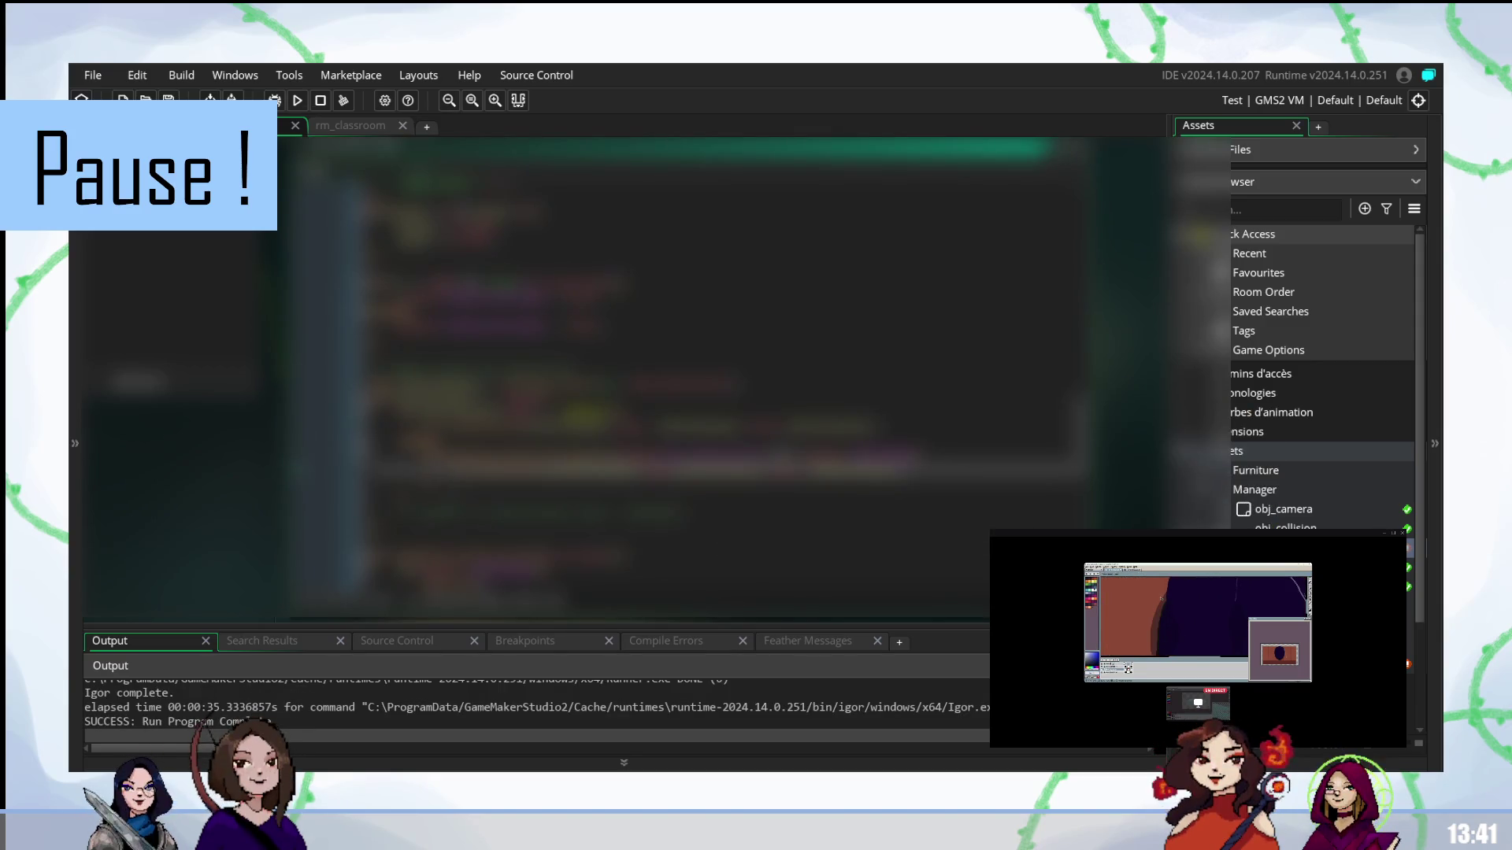
left_click(708, 500)
left_click(708, 468)
left_click(709, 500)
left_click(708, 479)
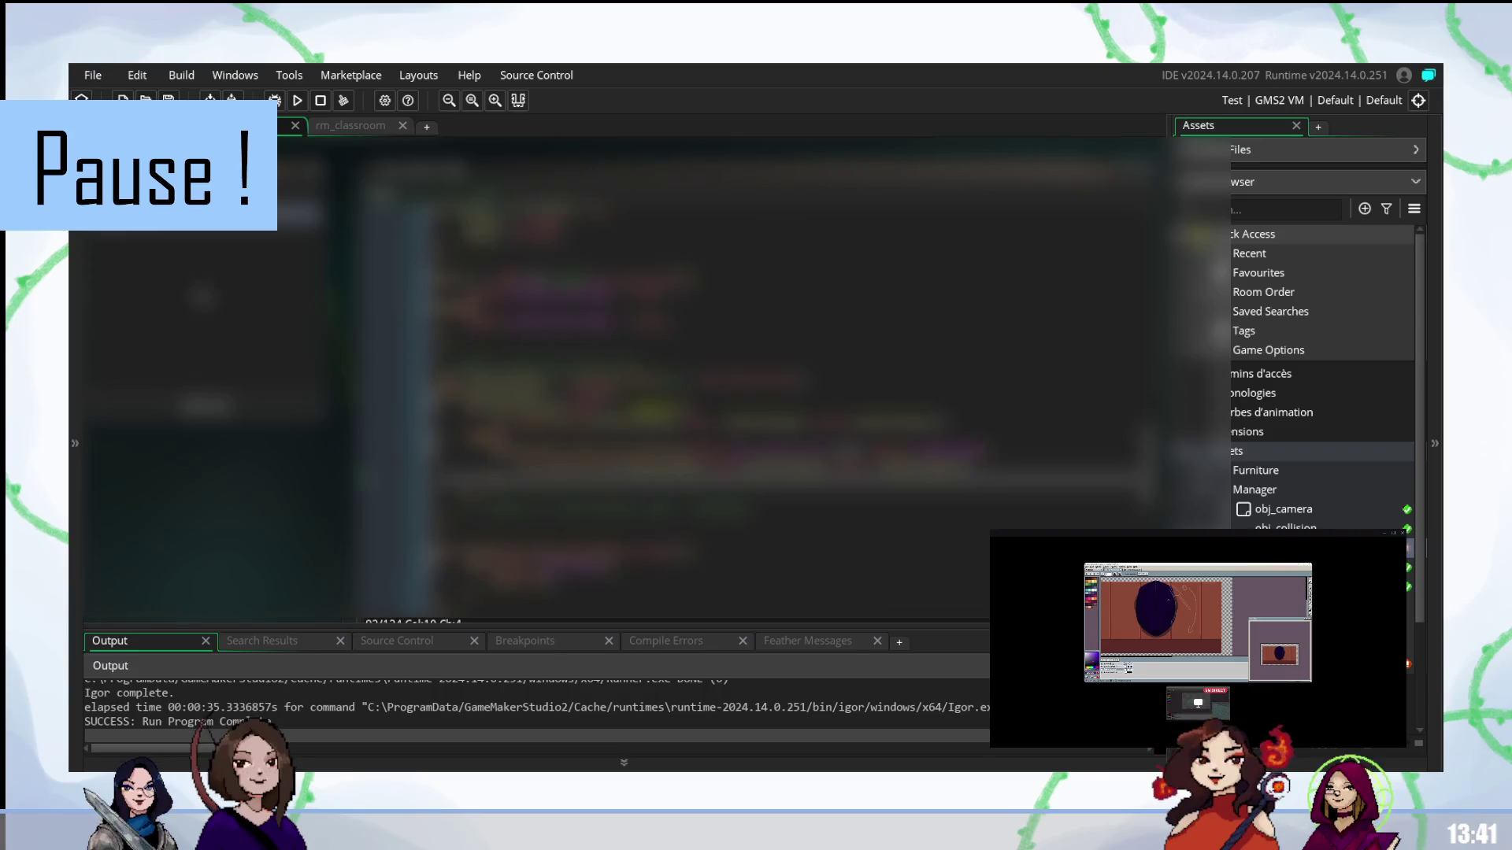
- Add a new empty workspace and rename it from Workspace 2 to minigame
left_click(426, 126)
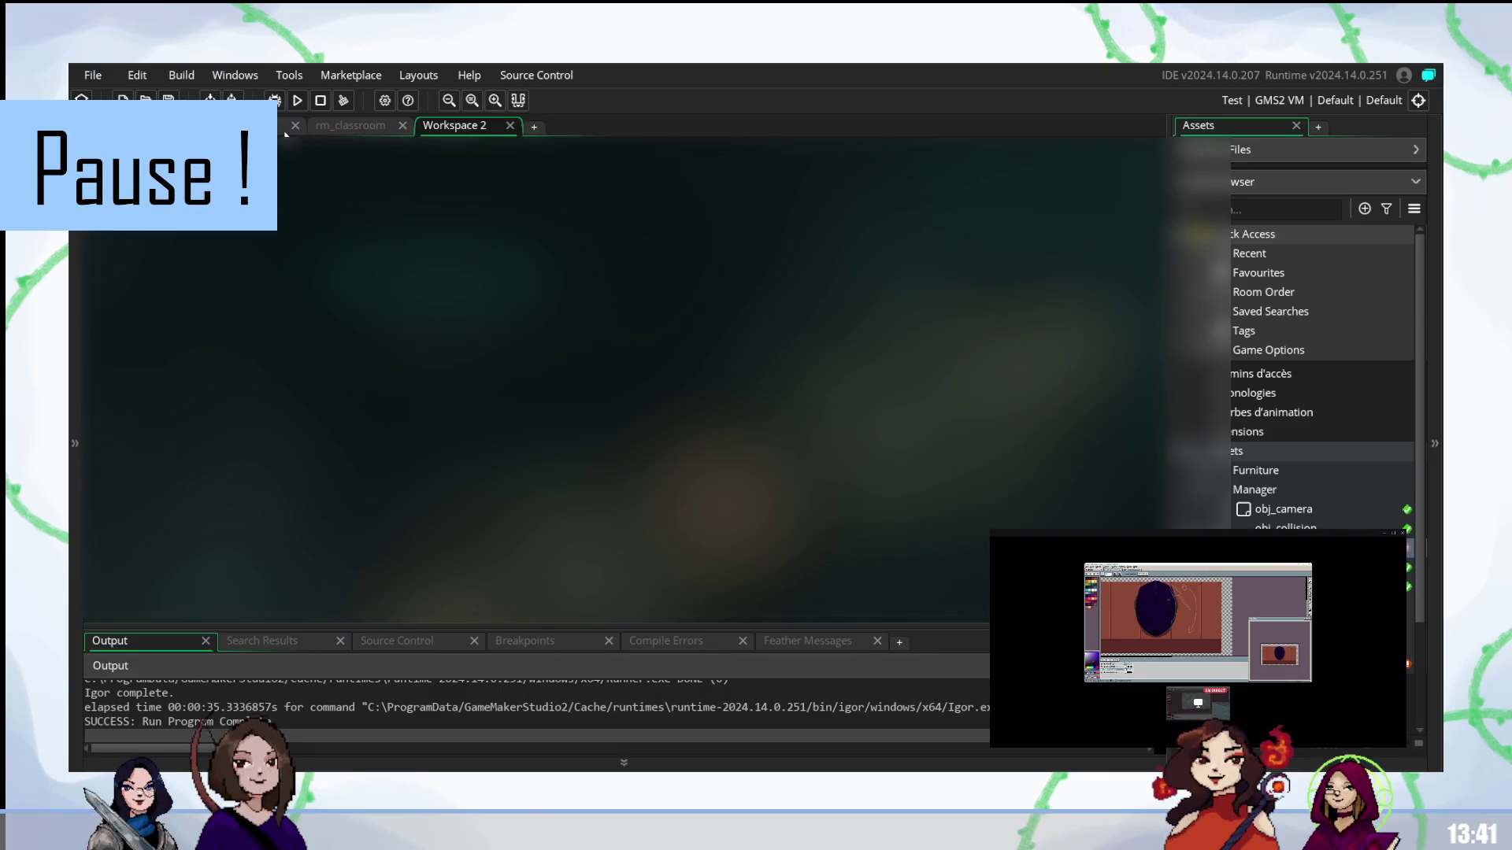
right_click(405, 250)
left_click(625, 264)
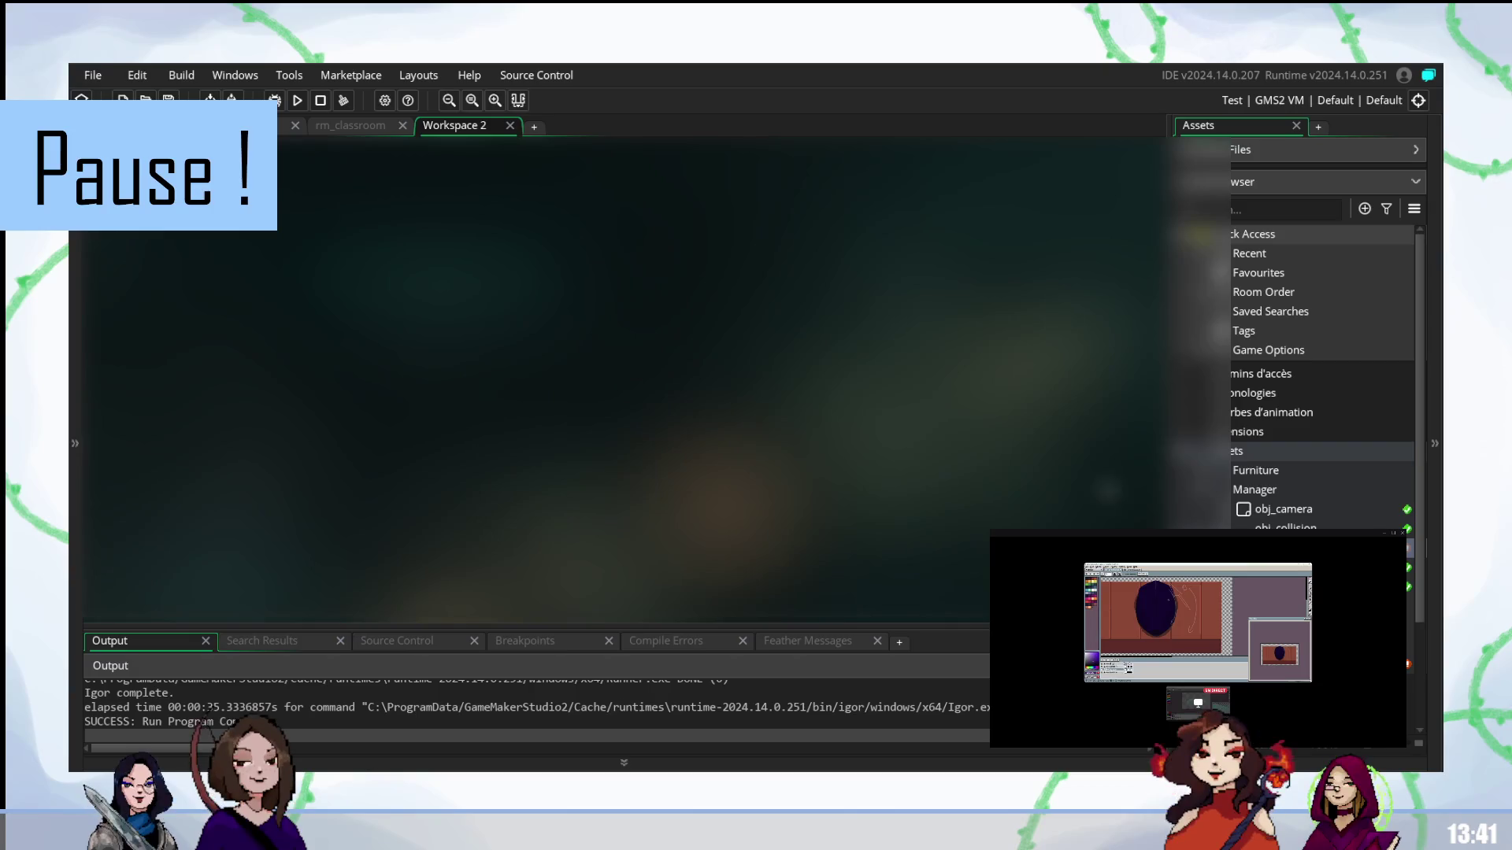
double_click(455, 126)
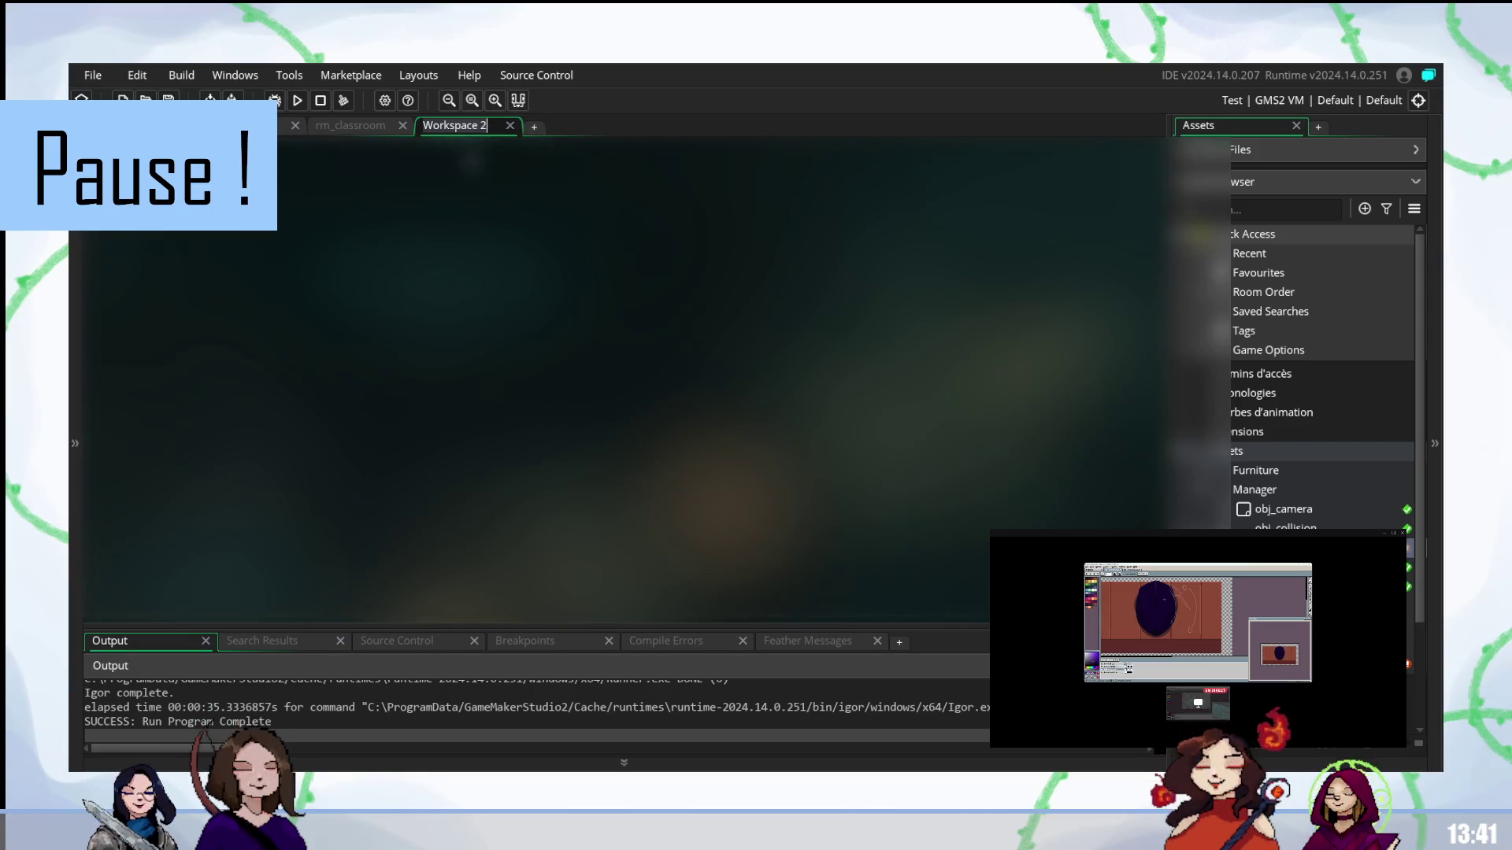
key("BackSpace")
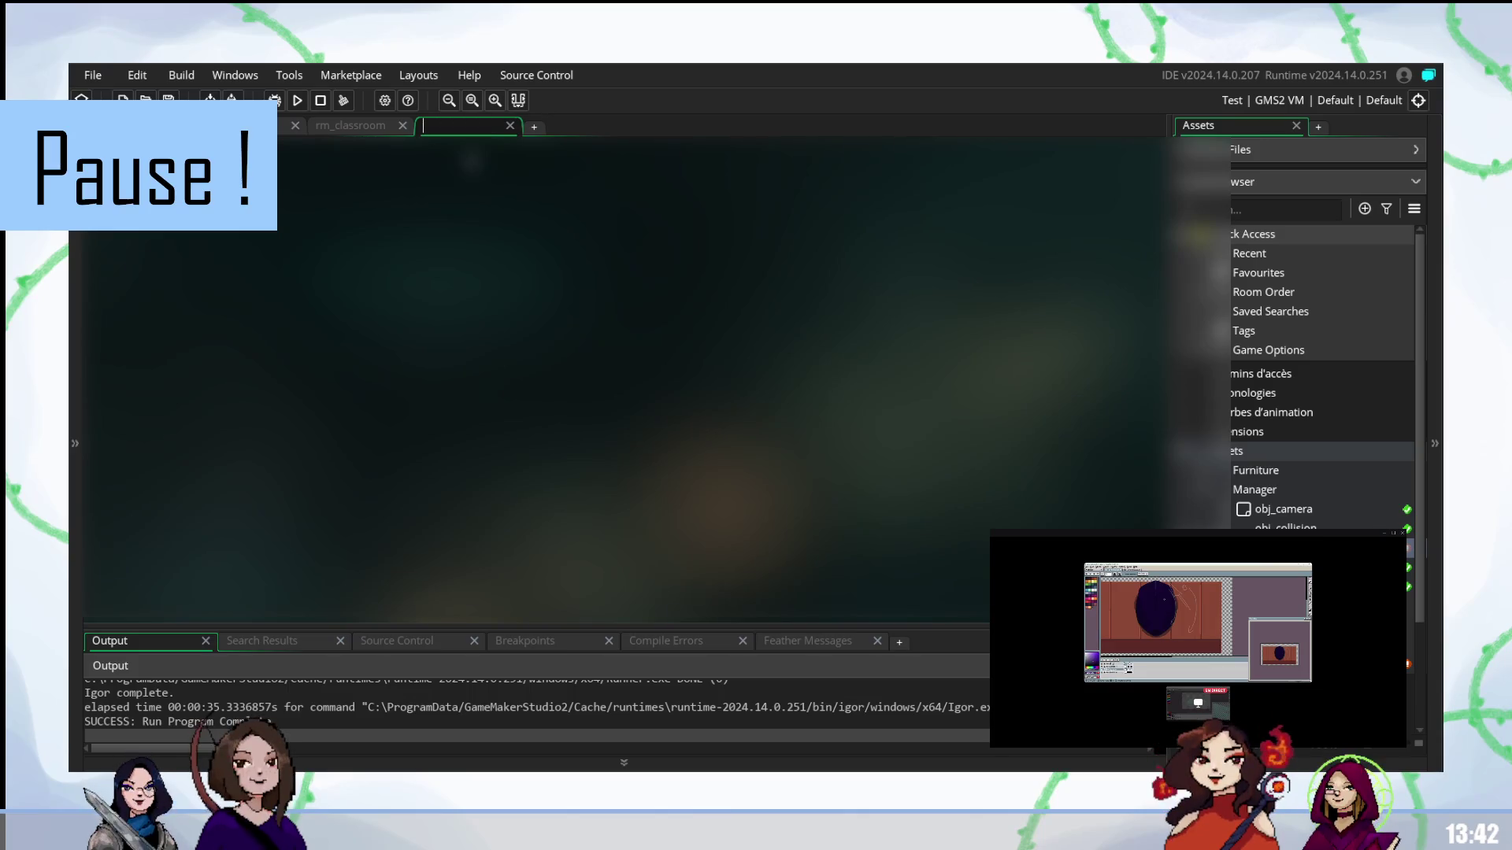
type("minigamer")
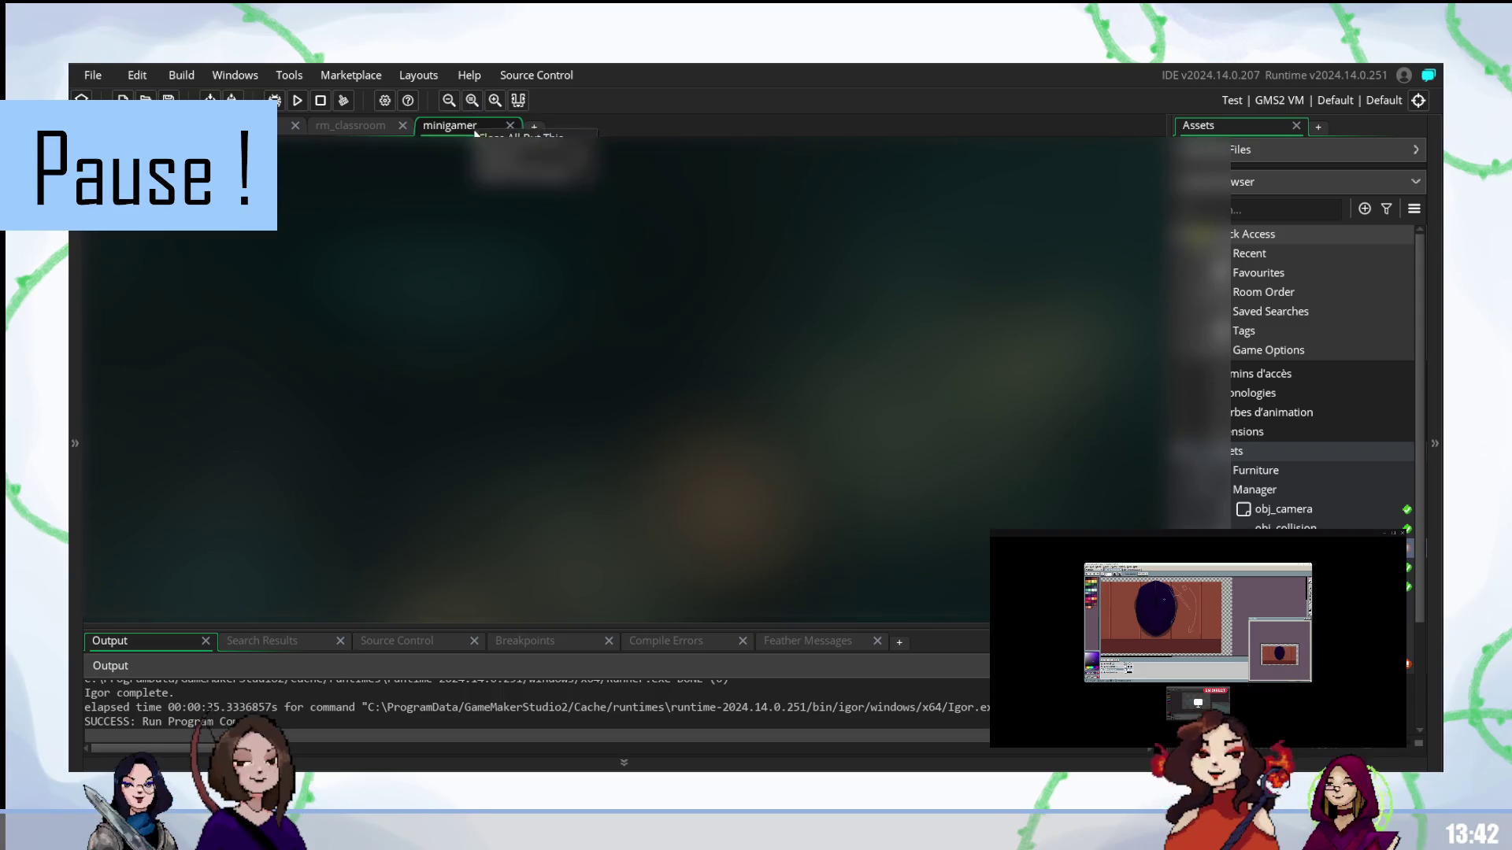
key("ctrl+BackSpace")
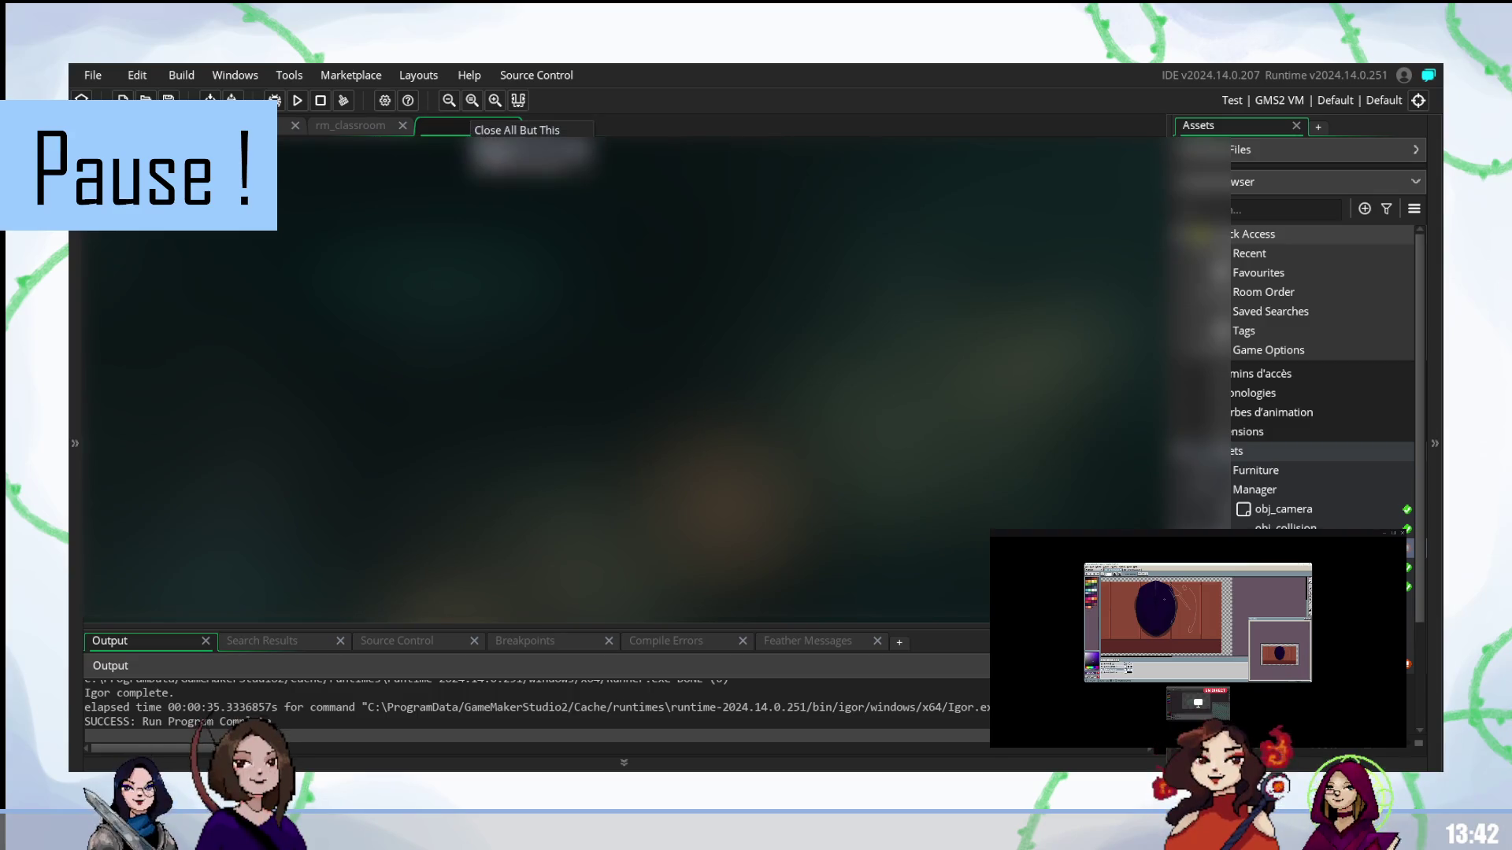
type("ùinigam")
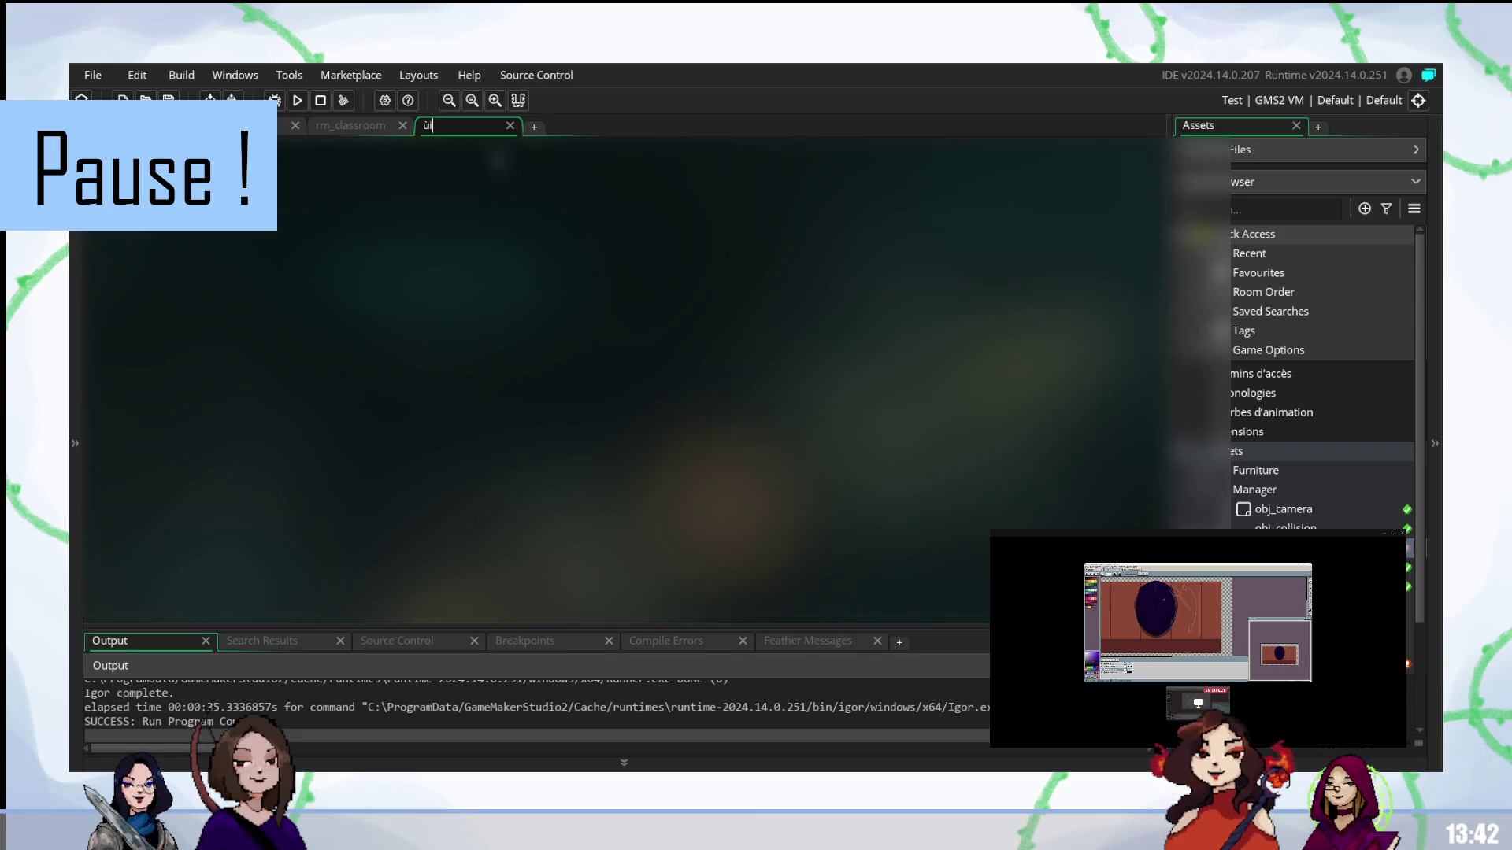
key("BackSpace")
key("BackSpace")
key("BackSpace")
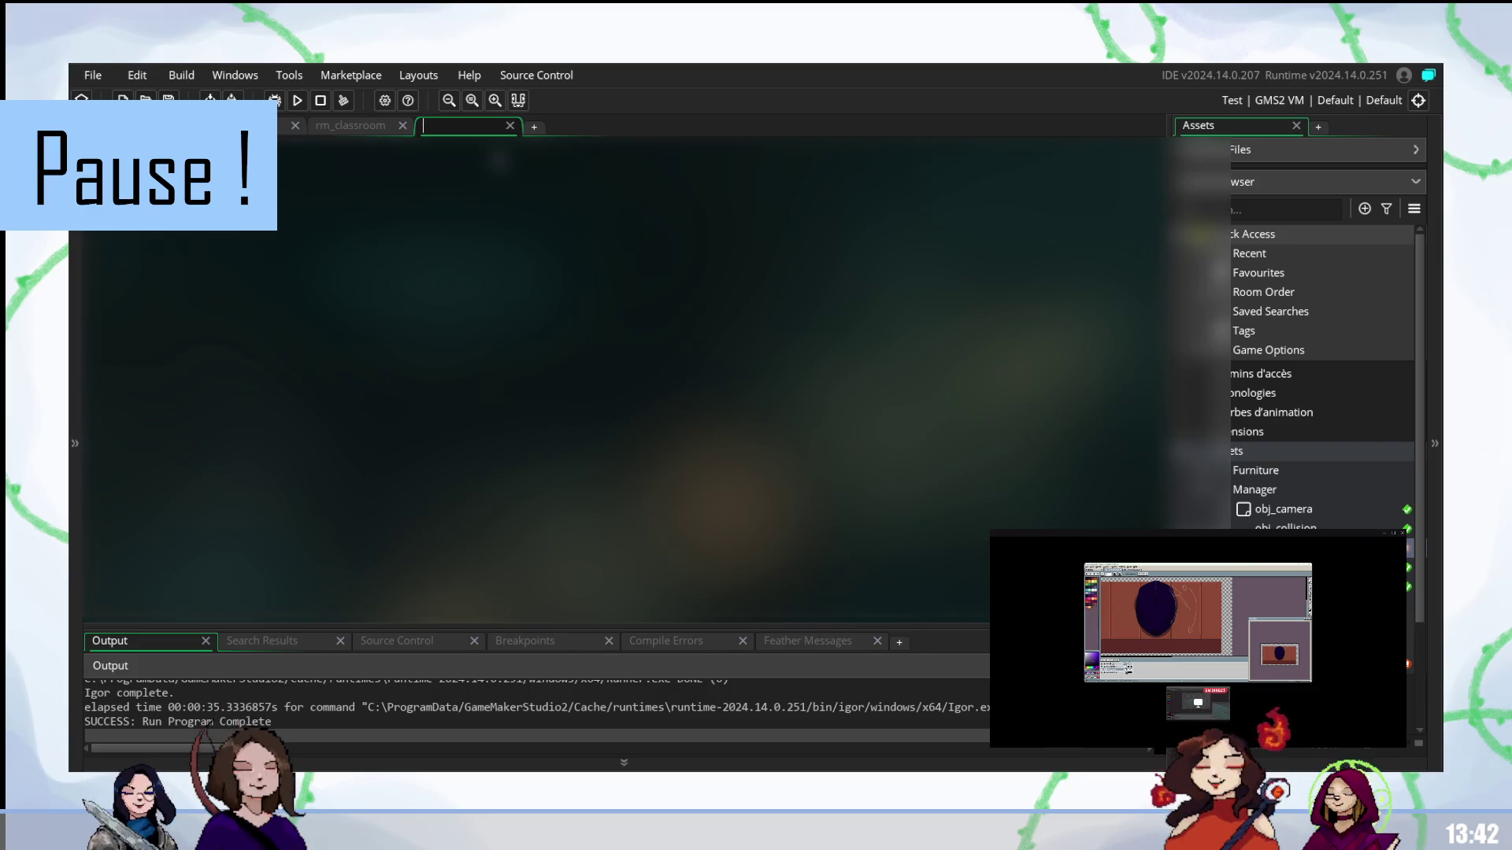
type("minigame")
key("Return")
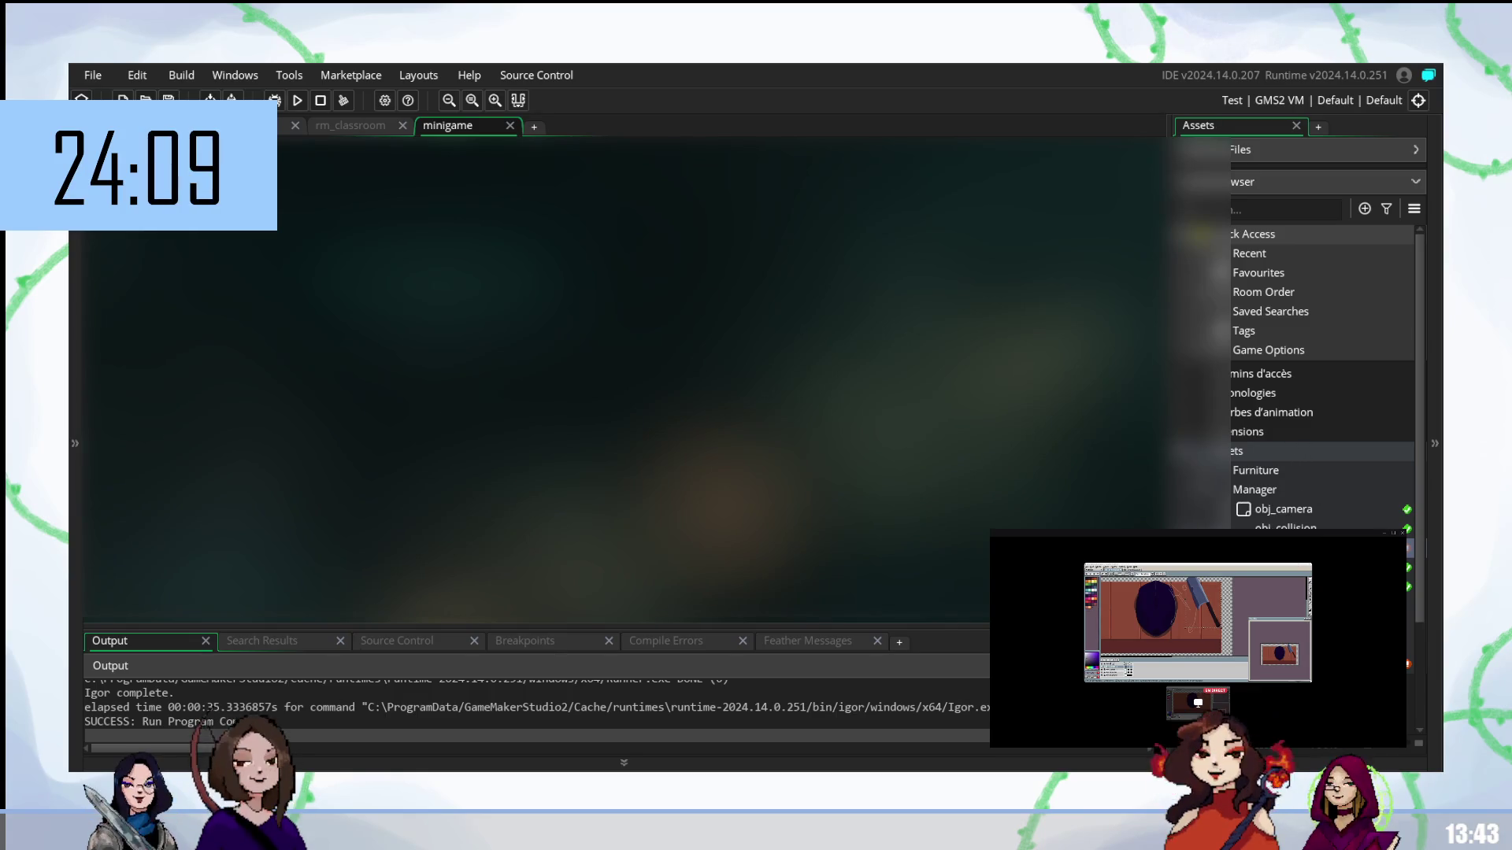
scroll(1323, 378, "down", 1)
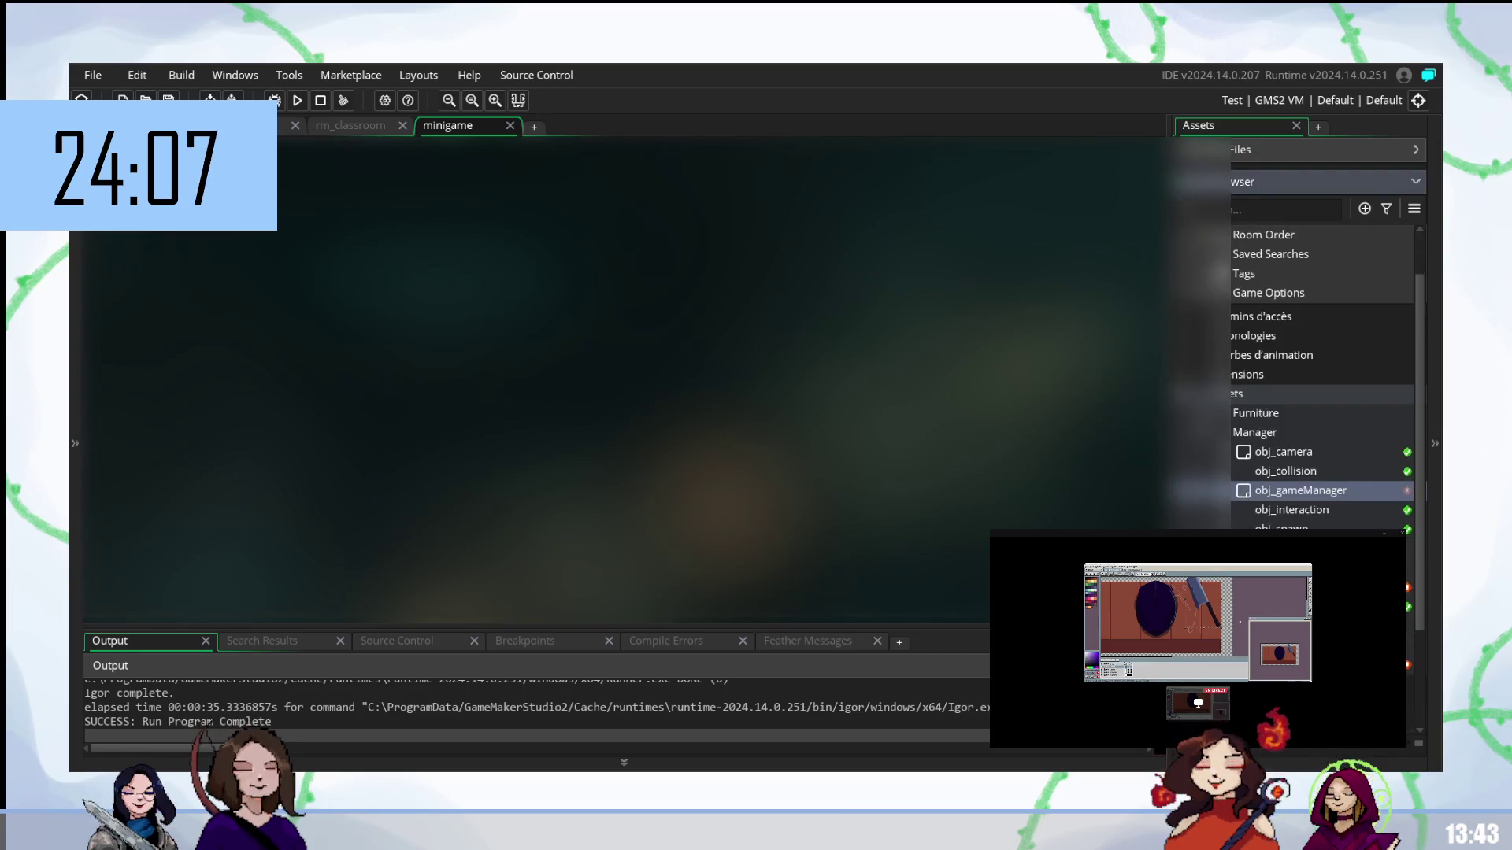
- Return to the code workspace, scroll the Asset Browser to the MiniGame group, and select a code line
key("ctrl+Tab")
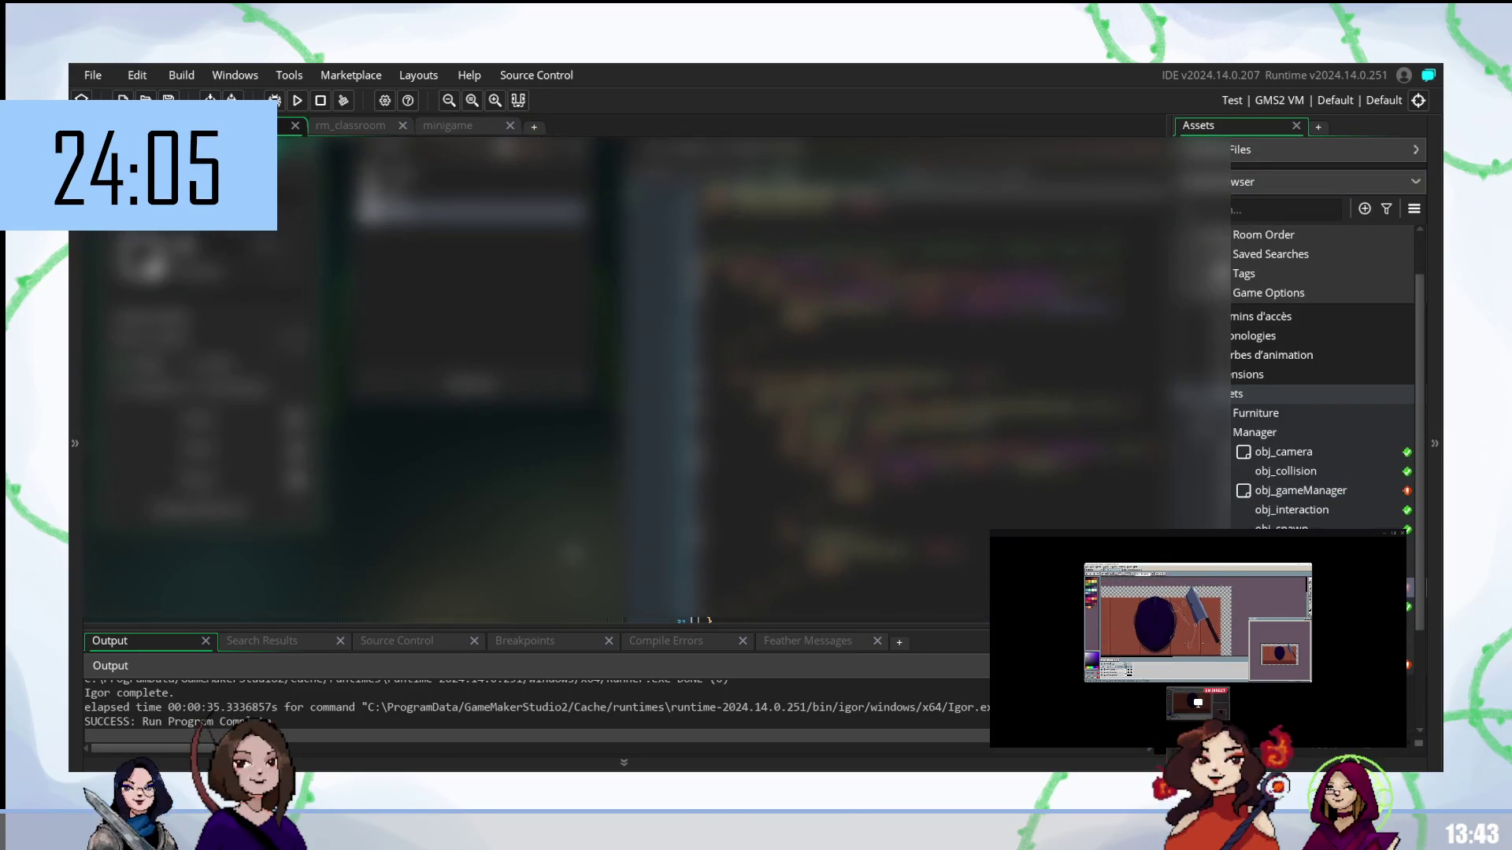
scroll(1322, 448, "down", 2)
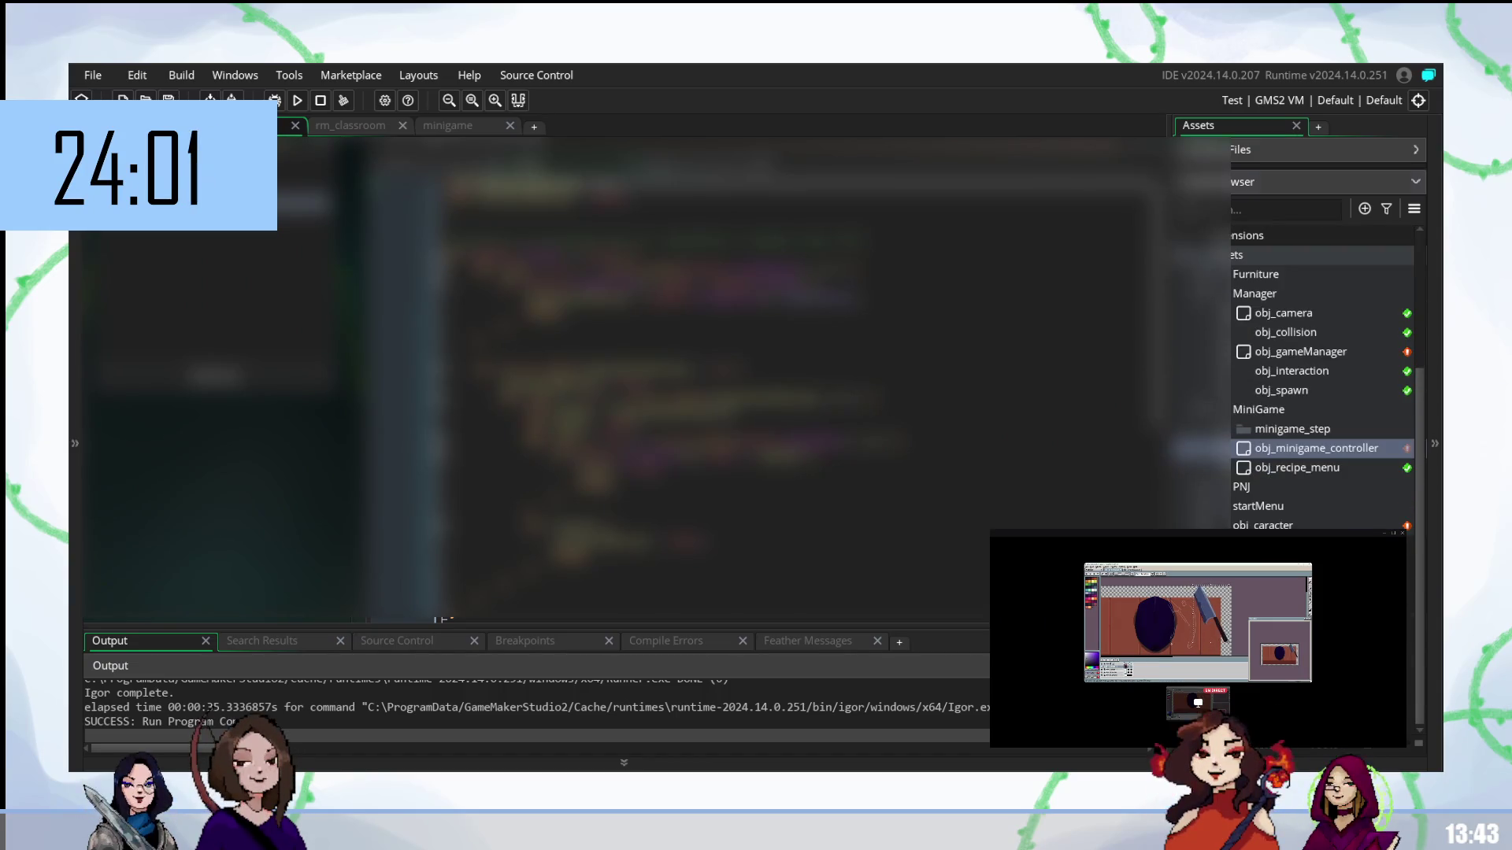
scroll(1322, 448, "down", 2)
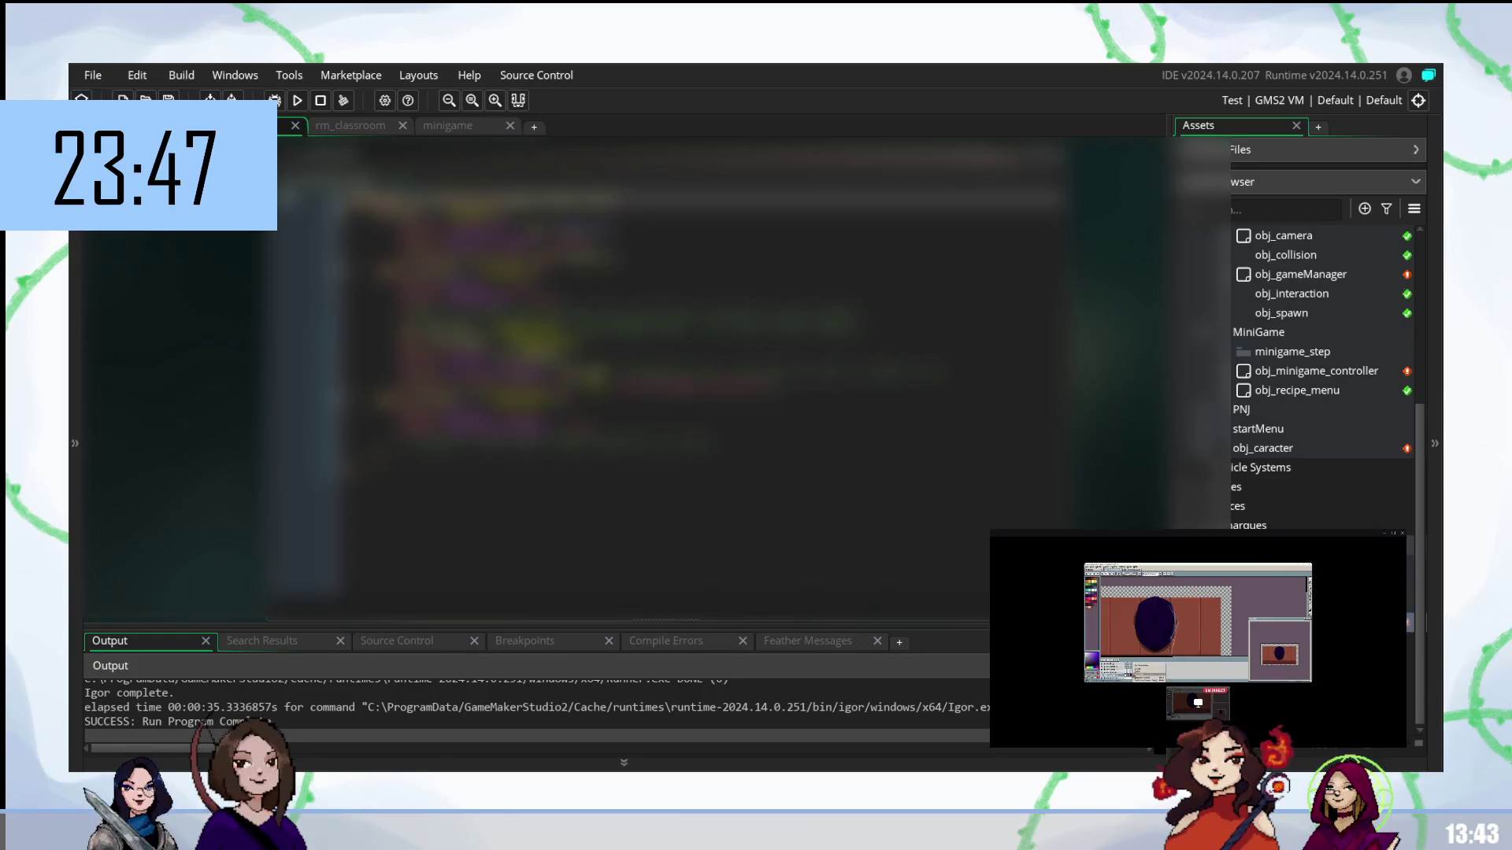
left_click(543, 343)
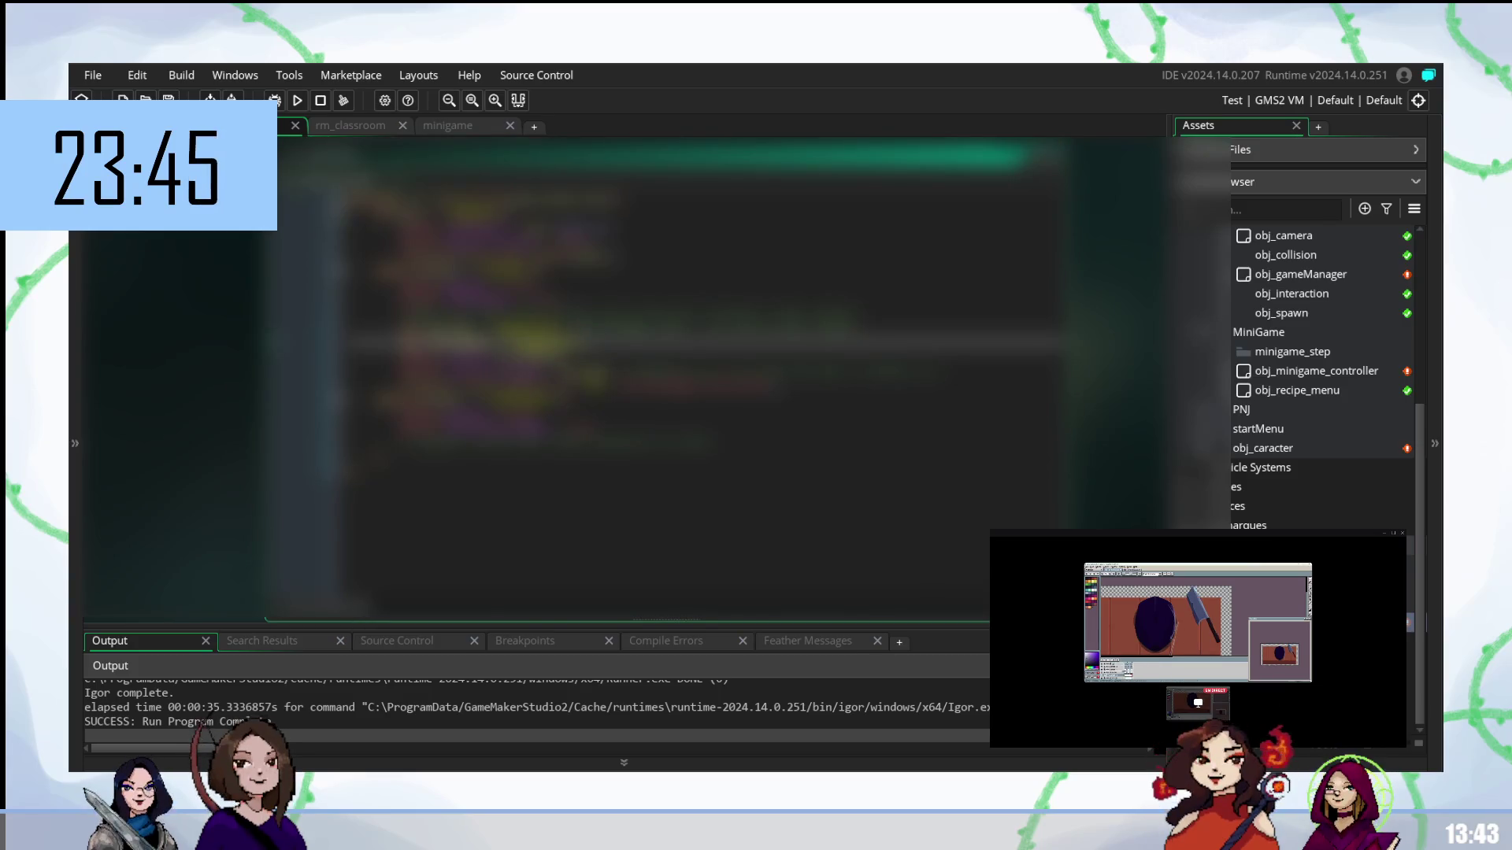
key("Up")
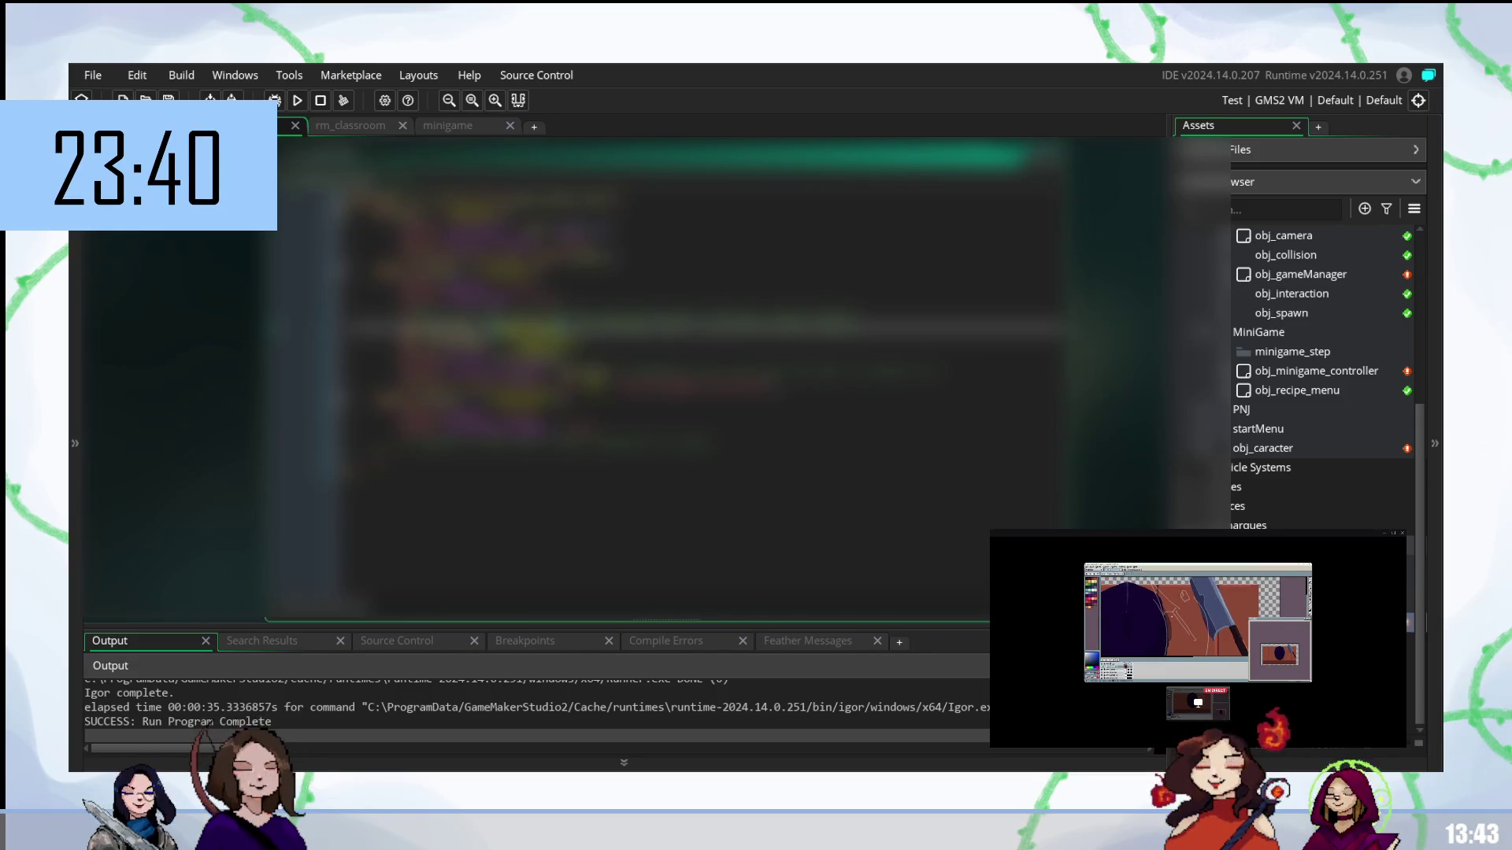
key("Down")
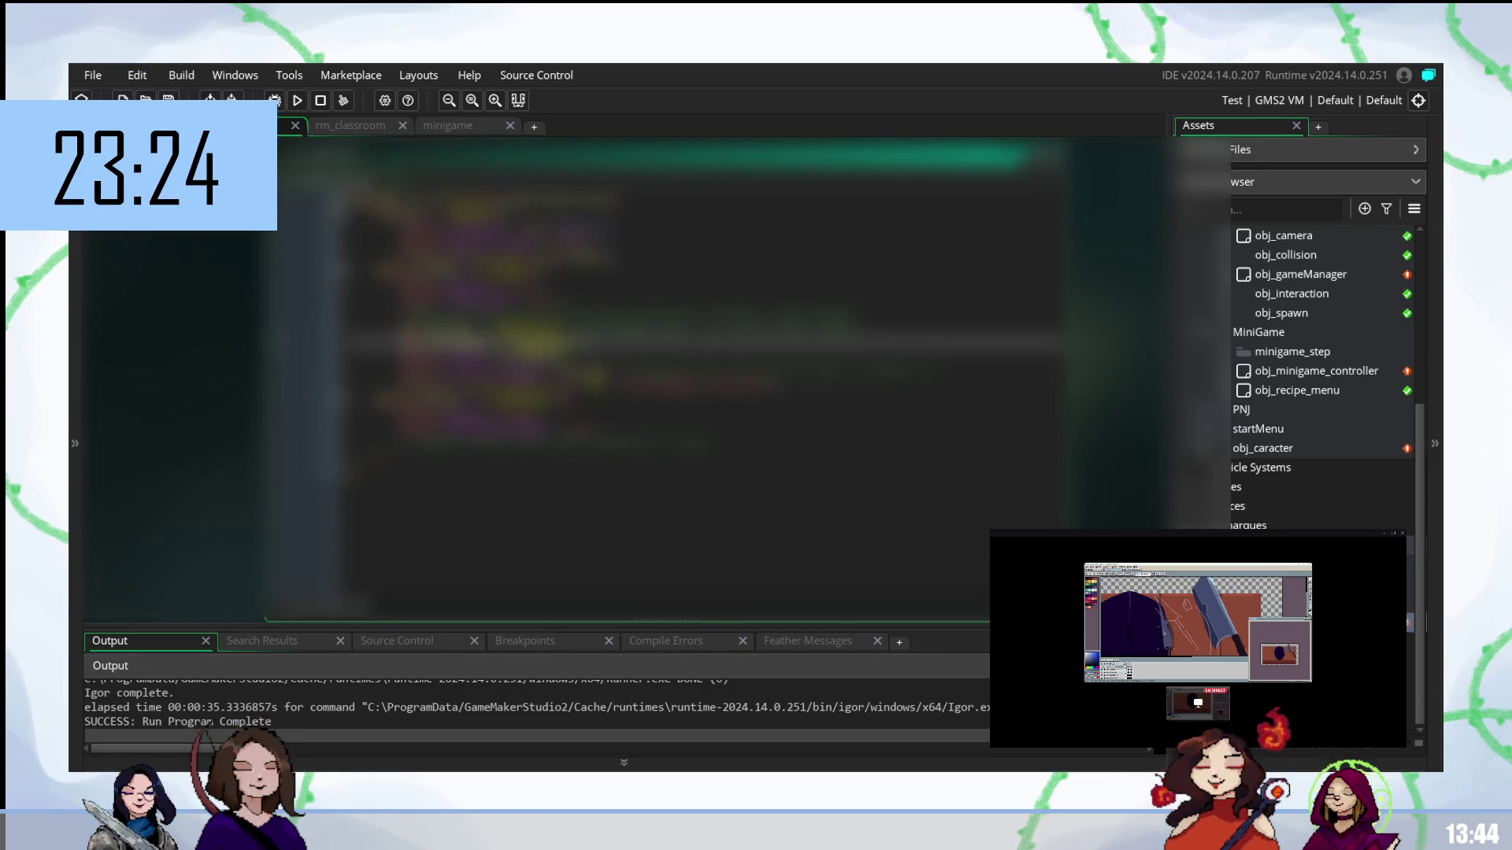
- Add a new code line declaring var d with autocompleted names, then dismiss the suggestion popups
right_click(1234, 247)
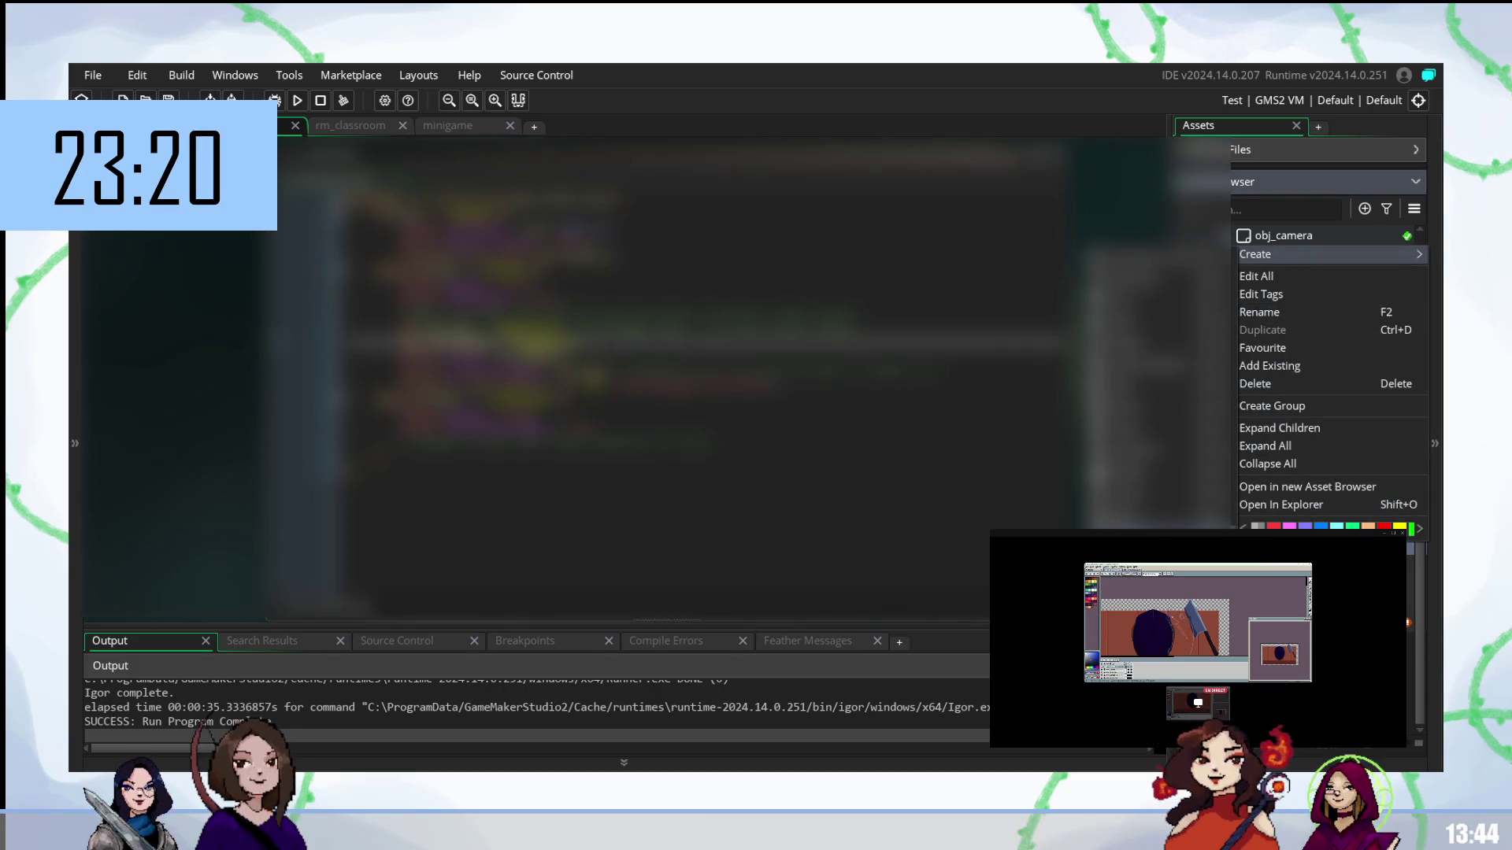
key("Escape")
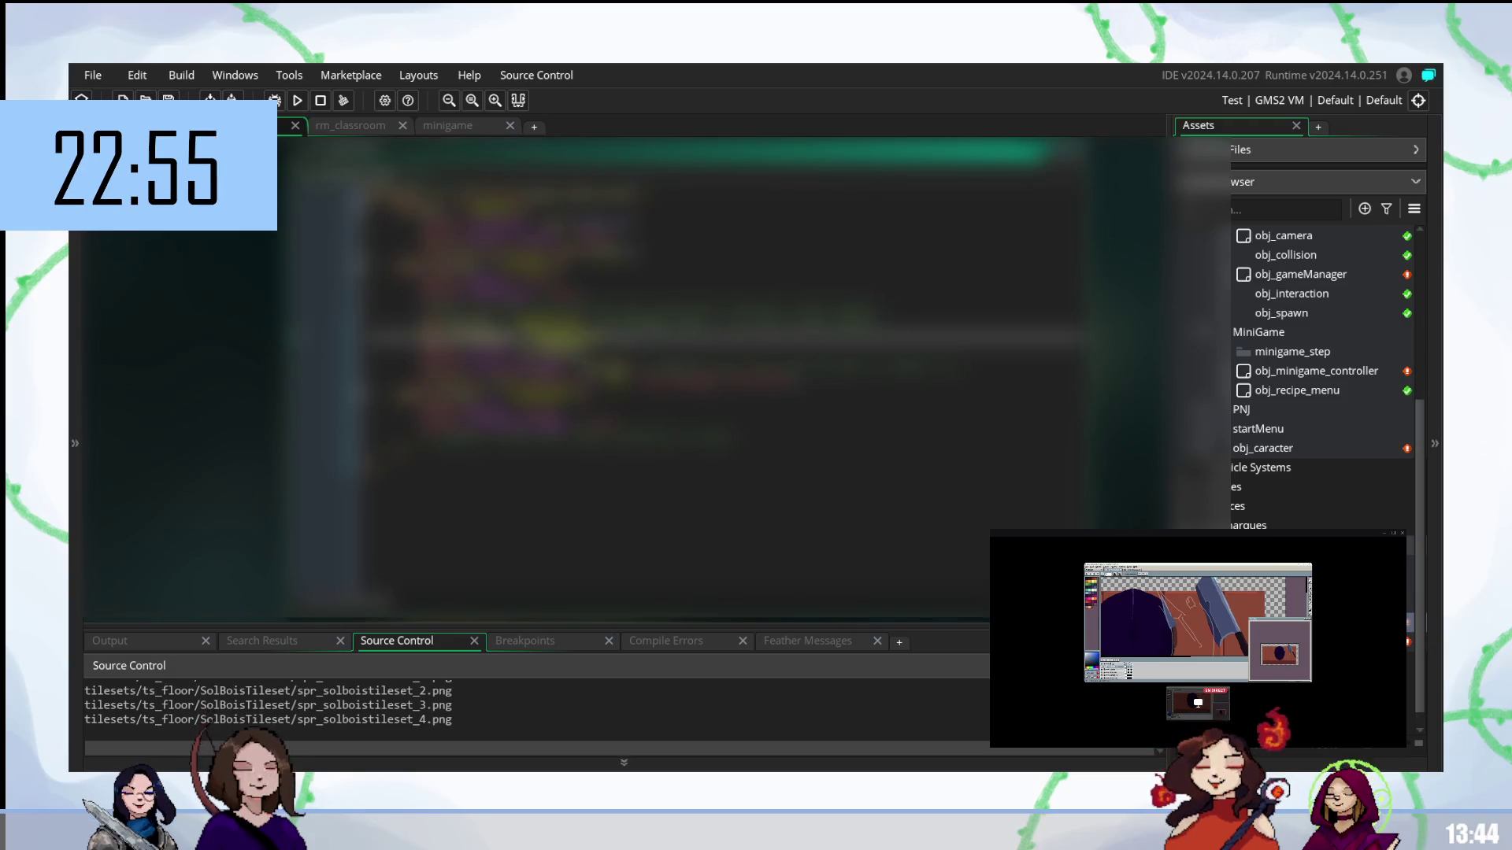
key("Return")
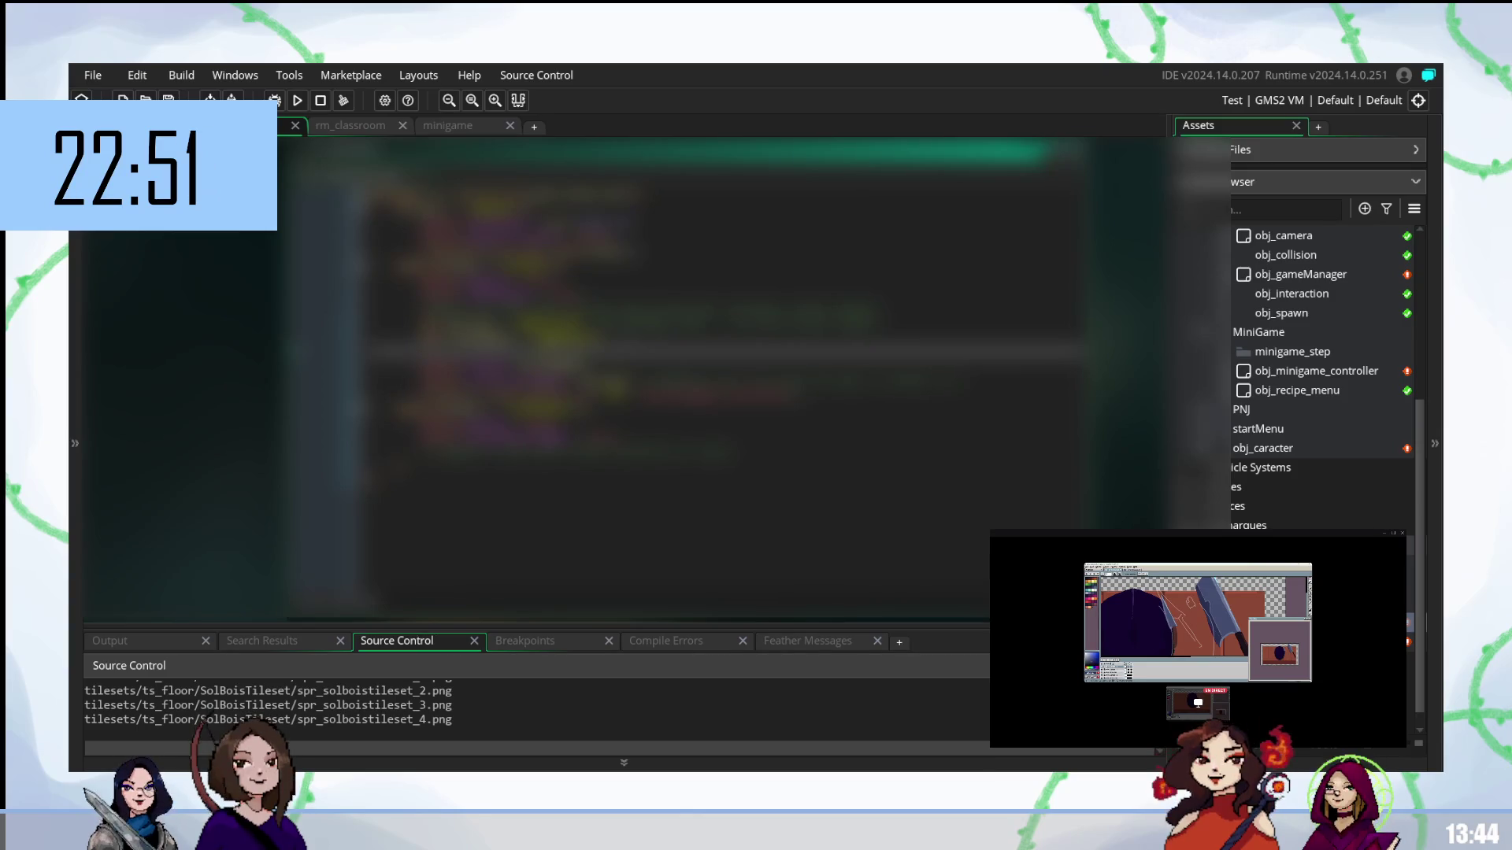
type("v")
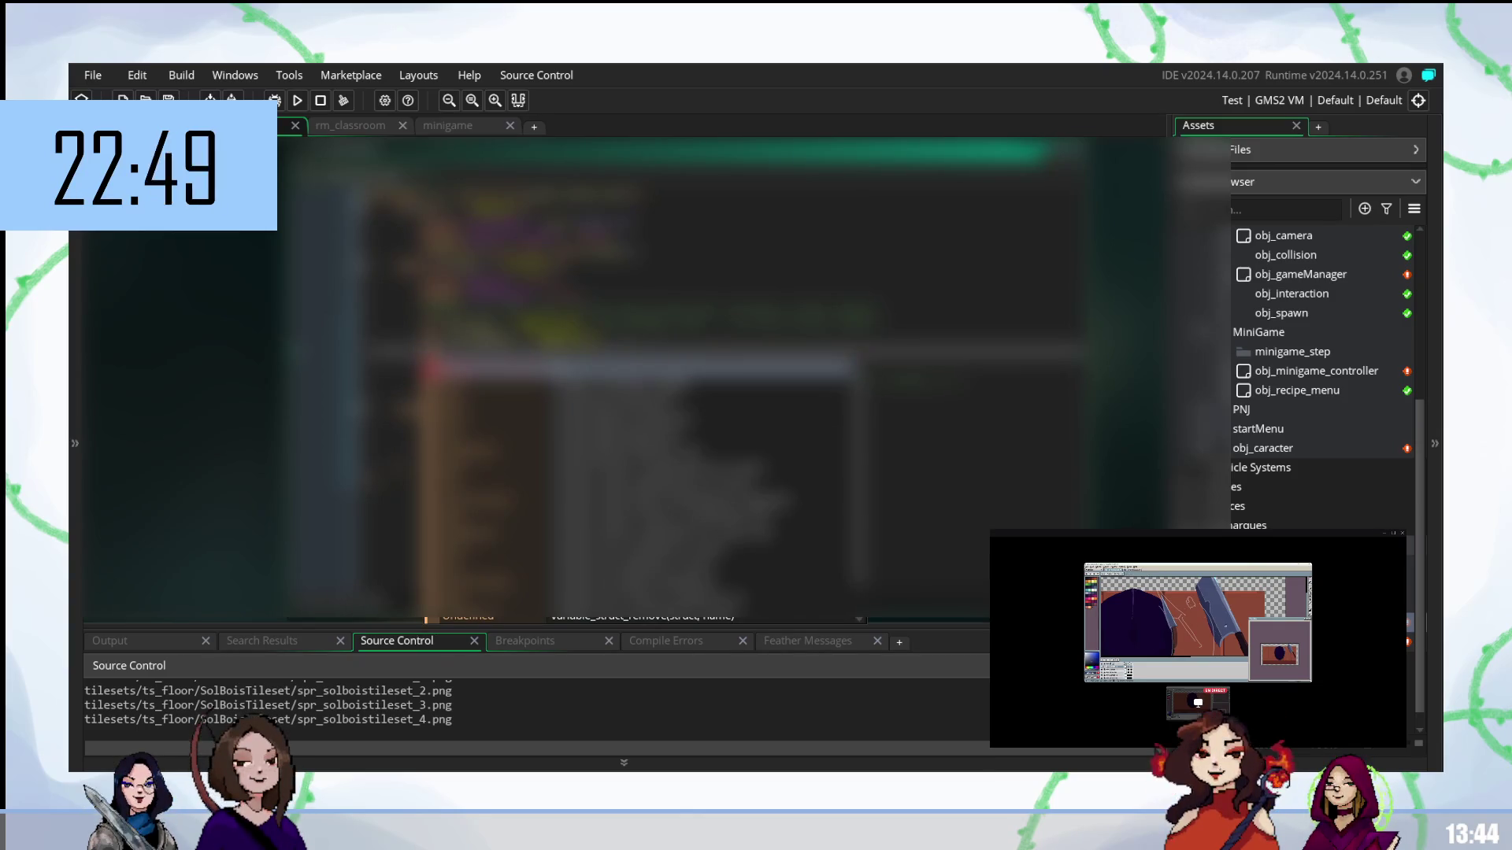
type("ar d = ")
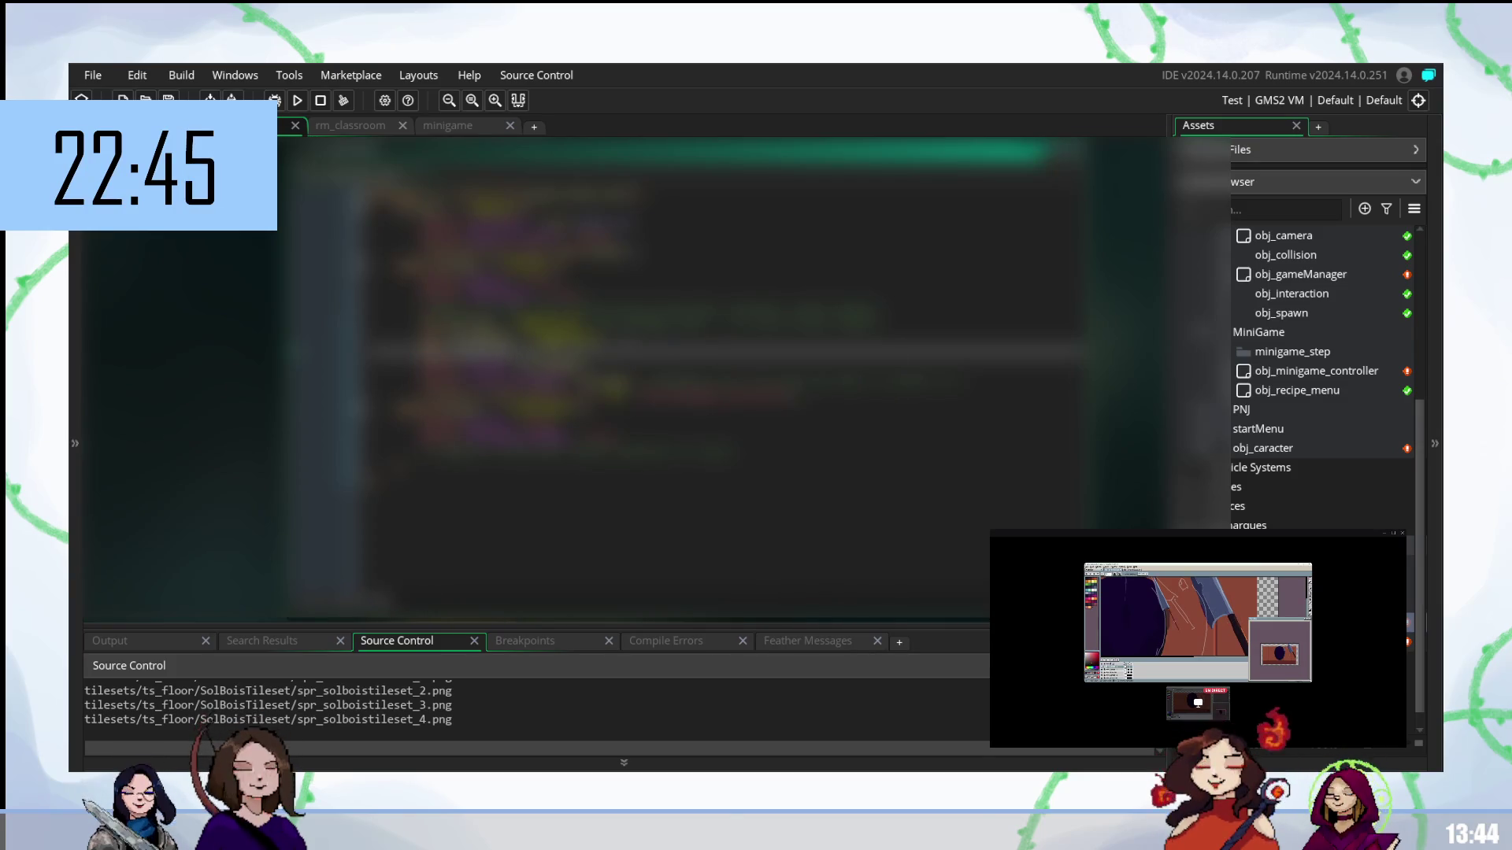
type("o")
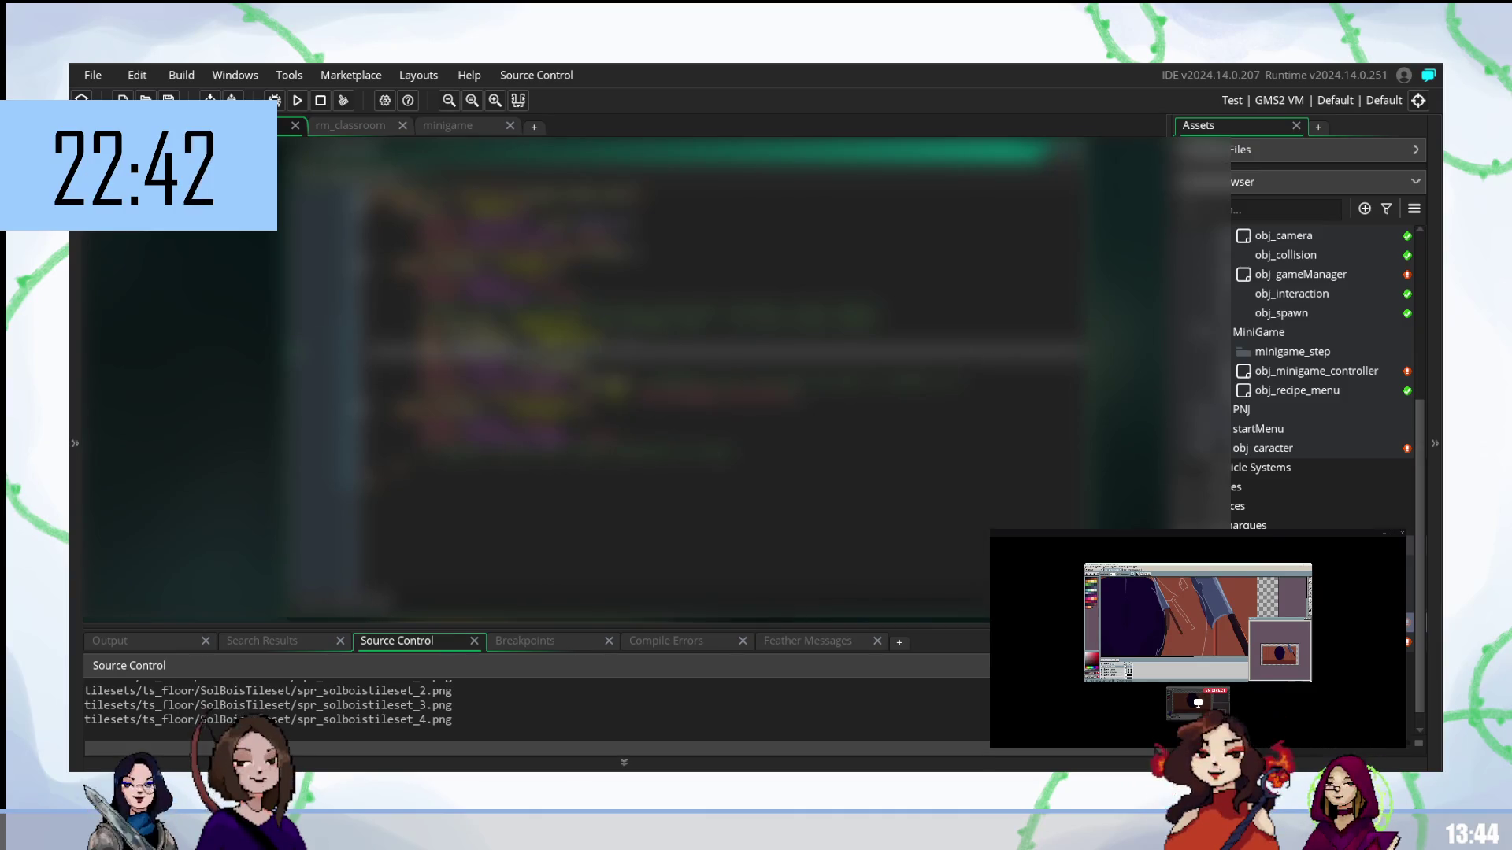
key("Return")
type("o")
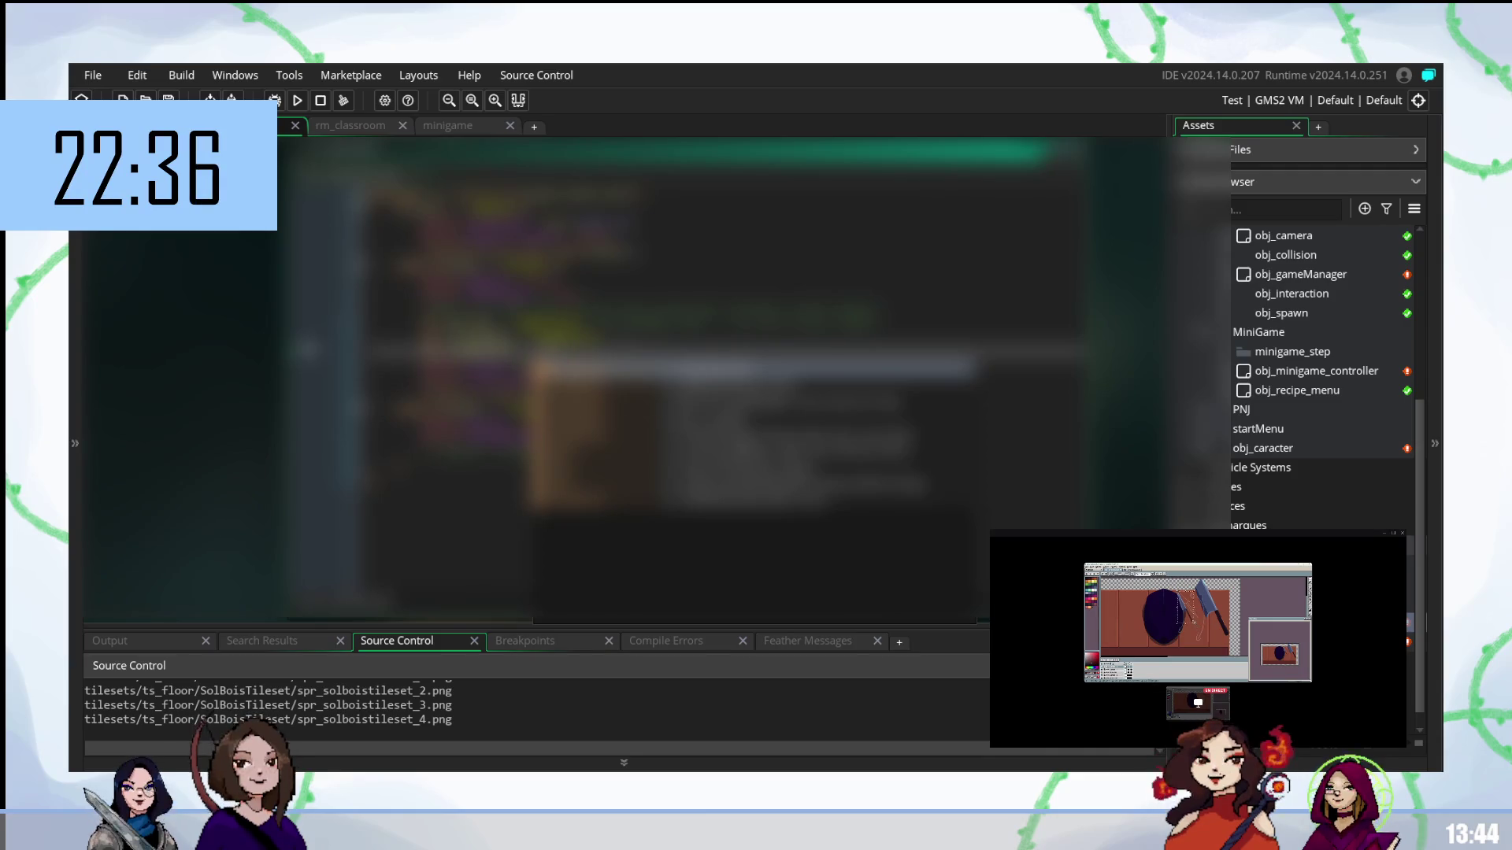
key("Return")
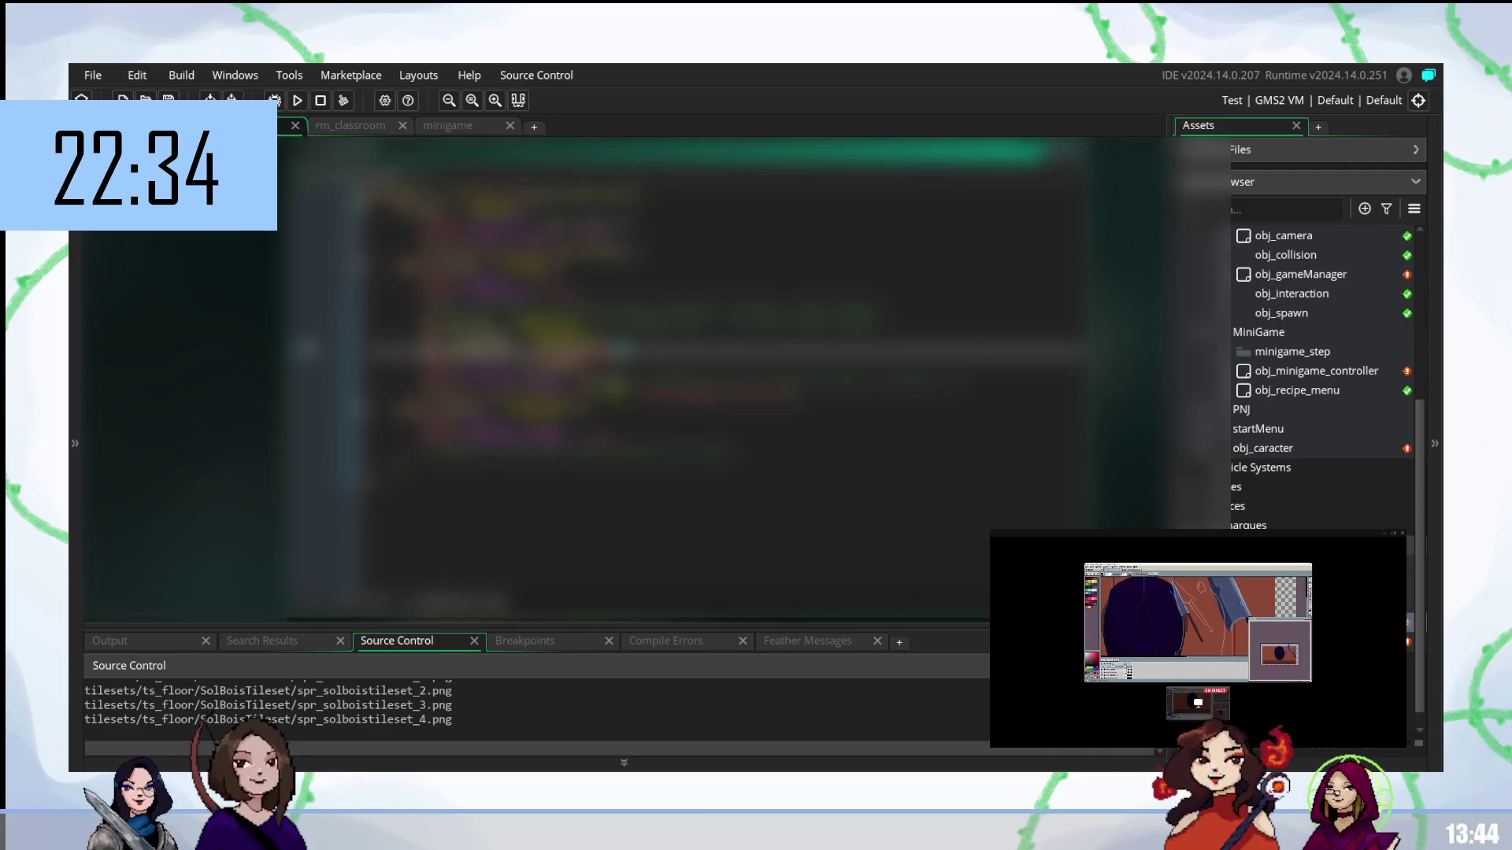
type("x")
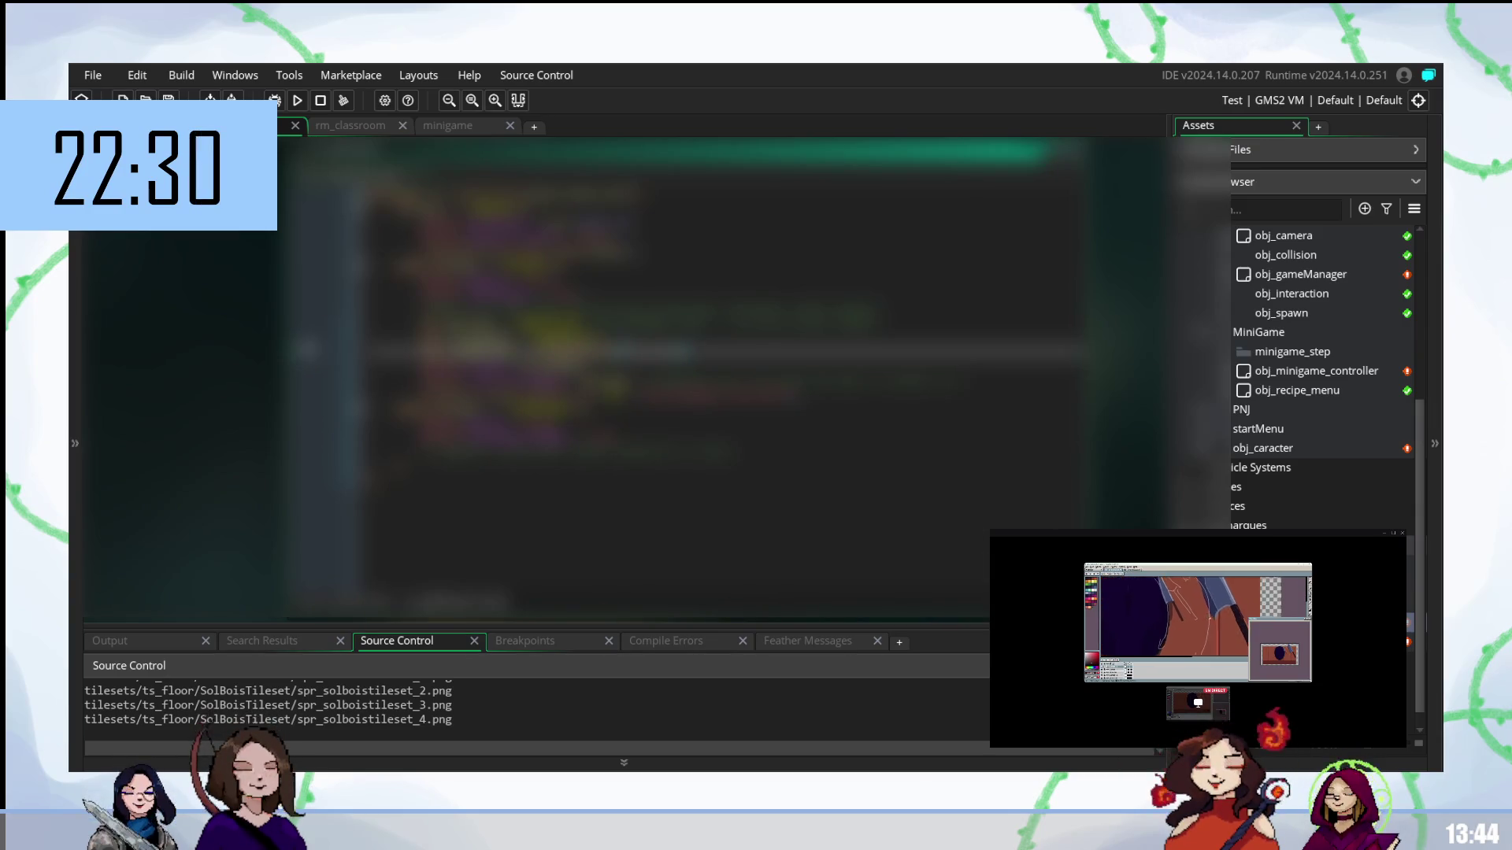
type("a")
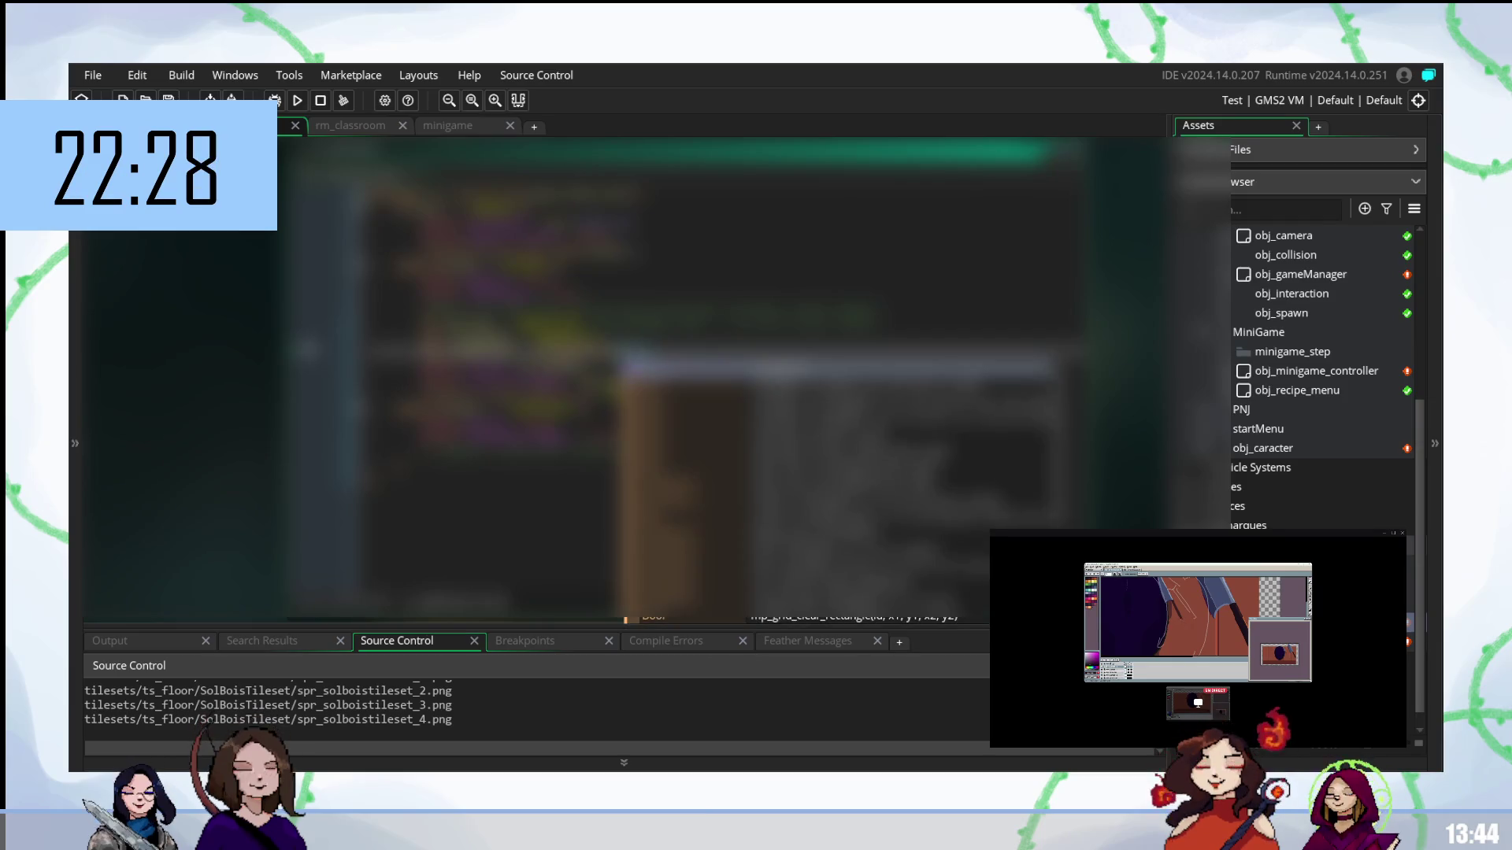
type("t")
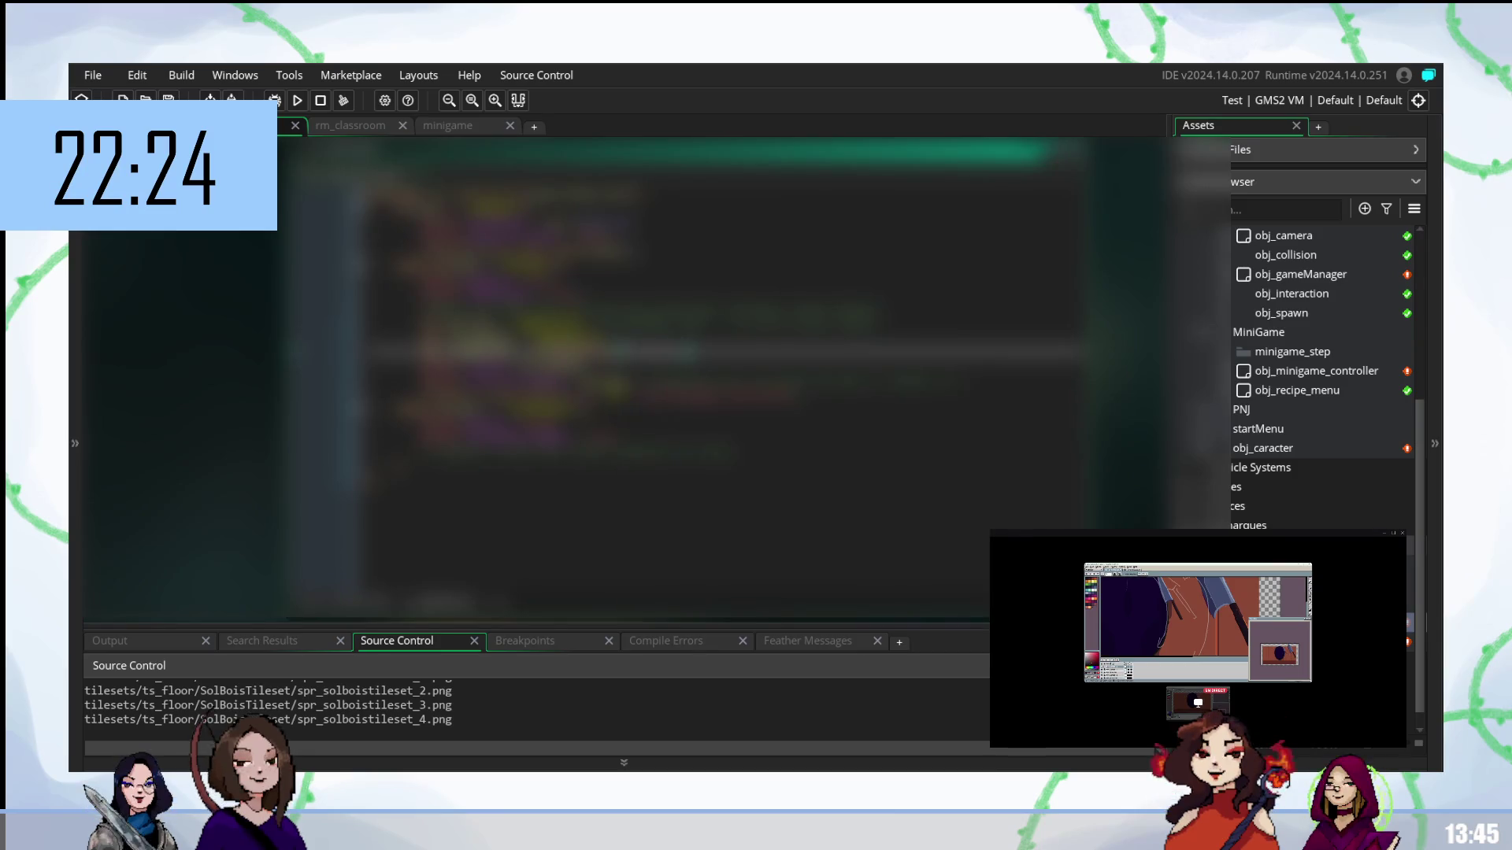
key("Escape")
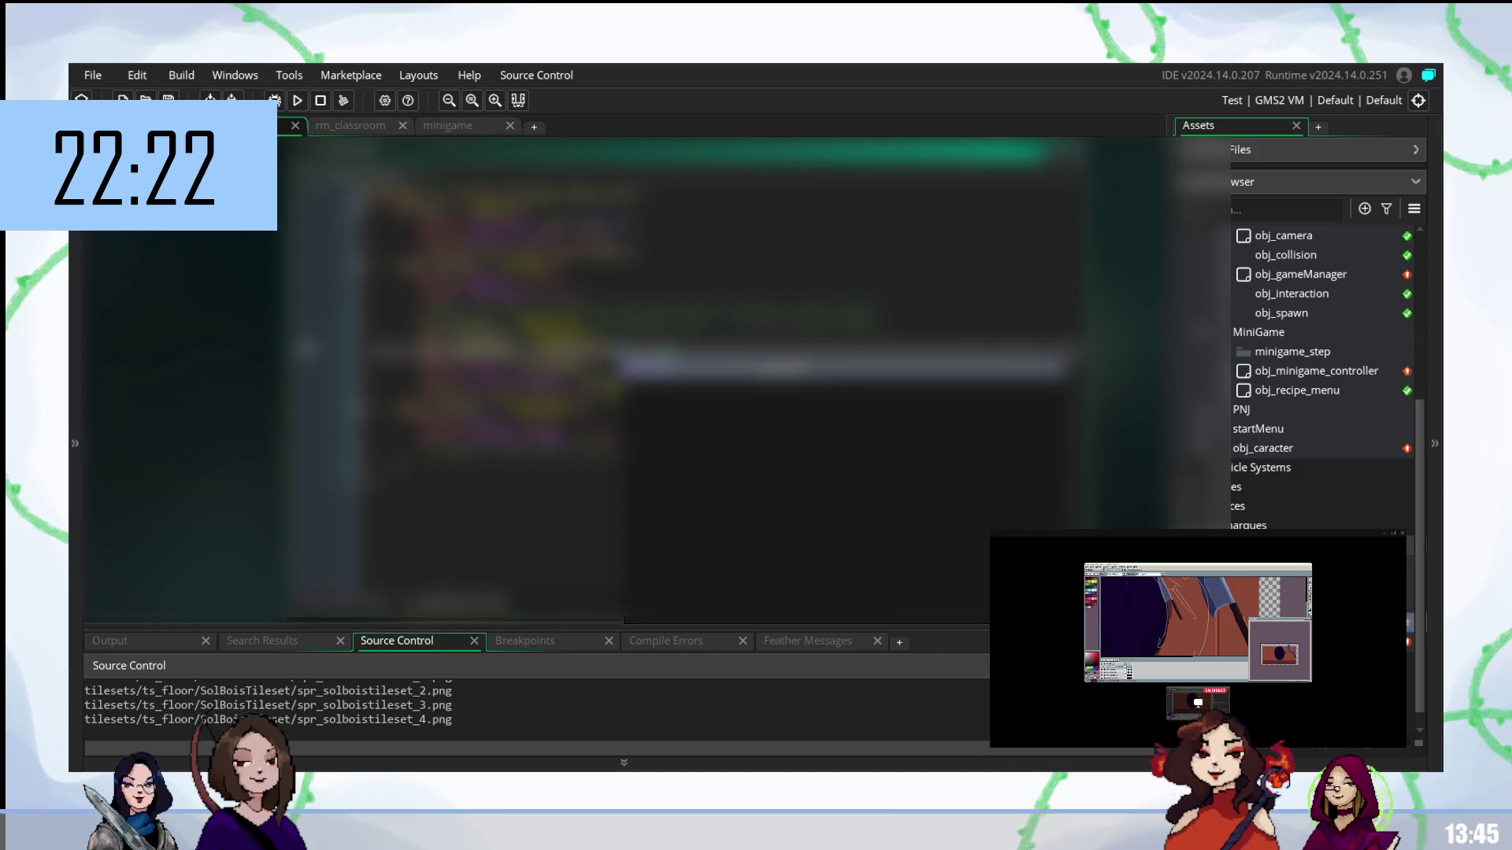
key("Escape")
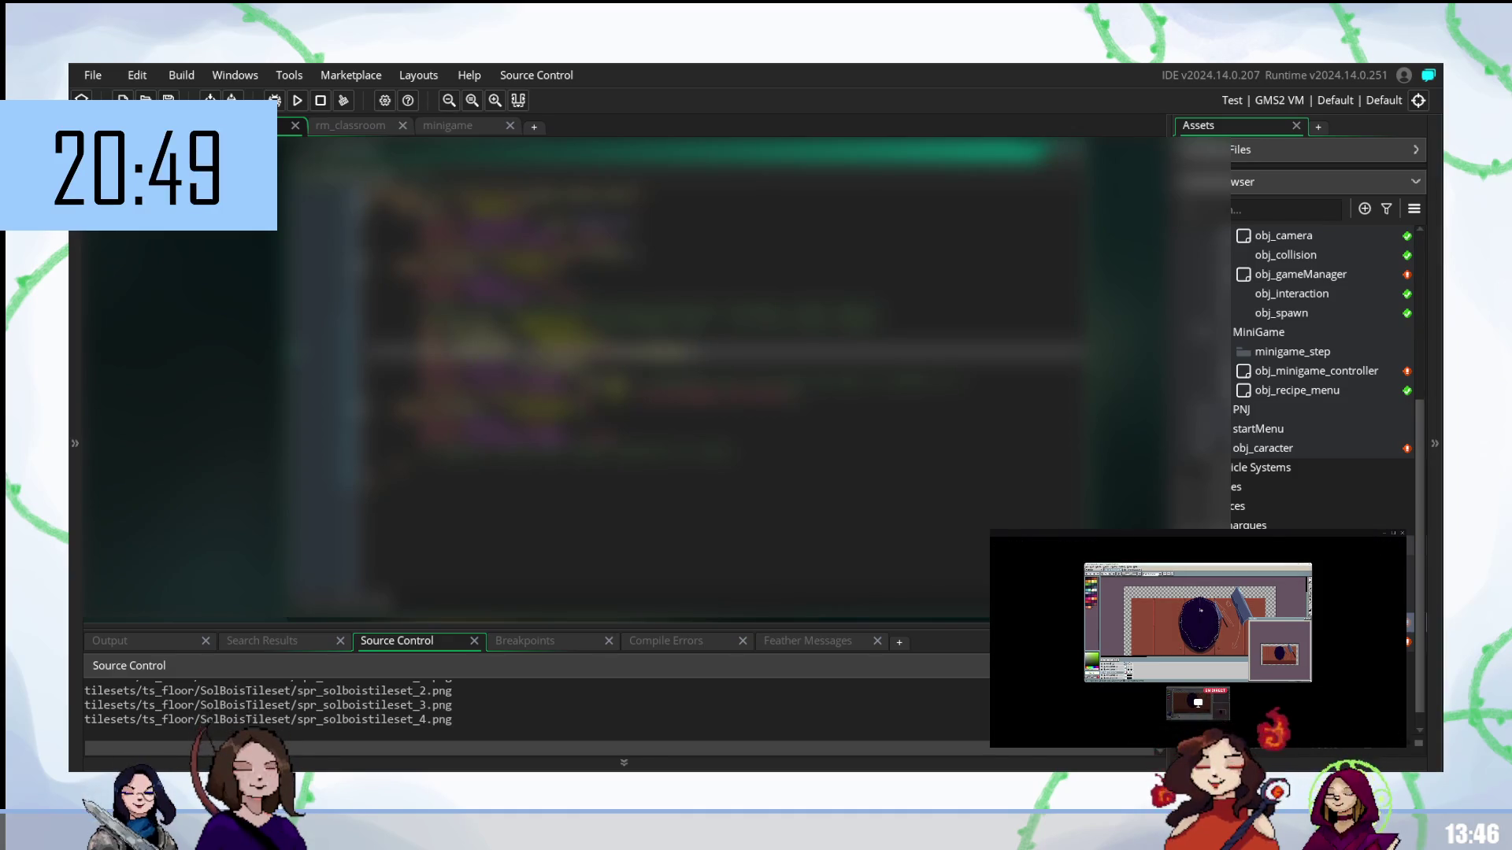
- Open obj_gameManager from the Asset Browser
right_click(1242, 248)
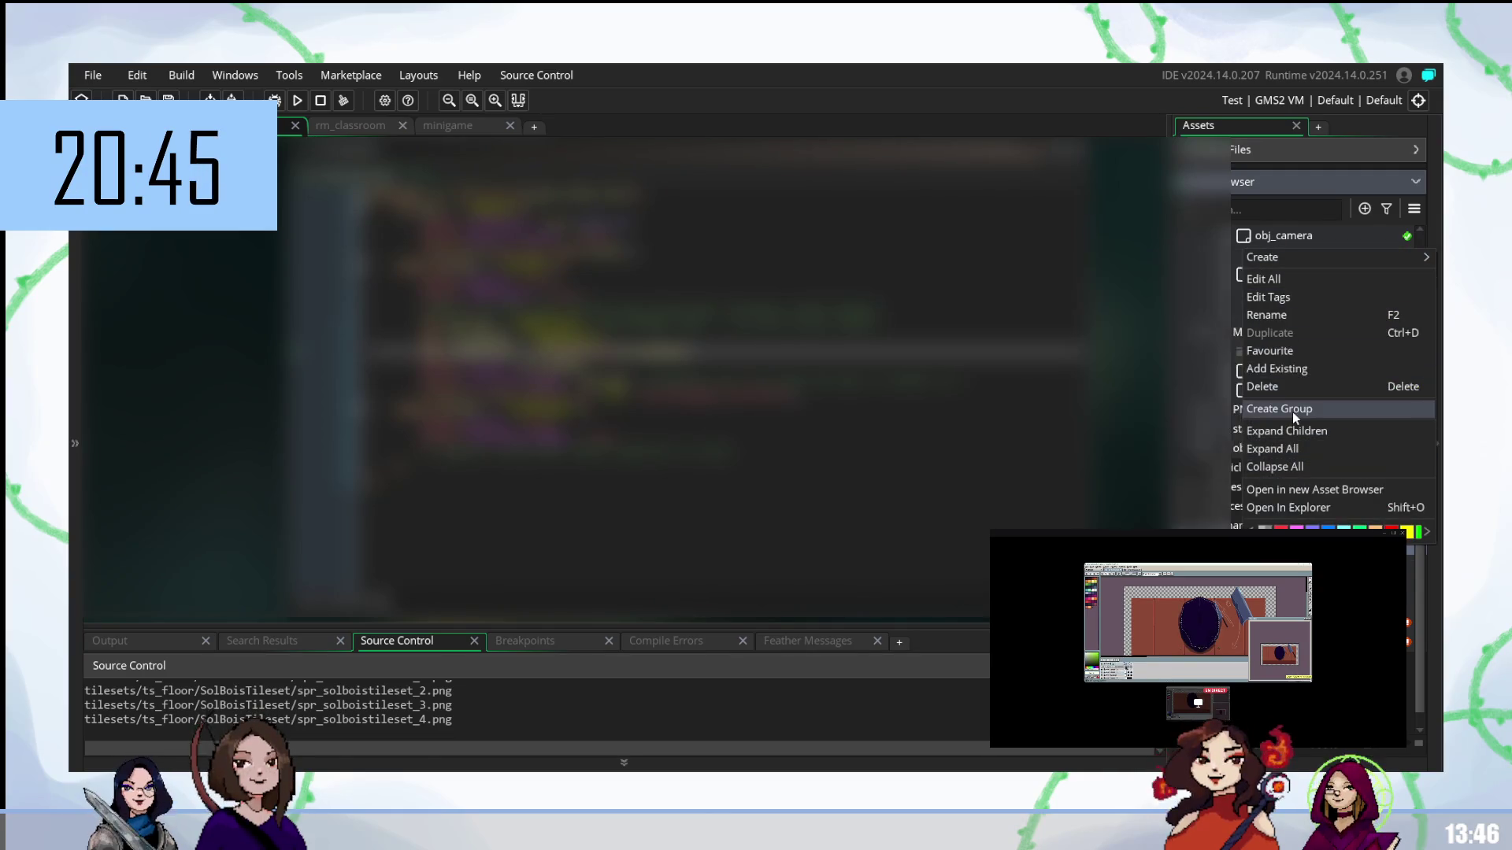
key("Escape")
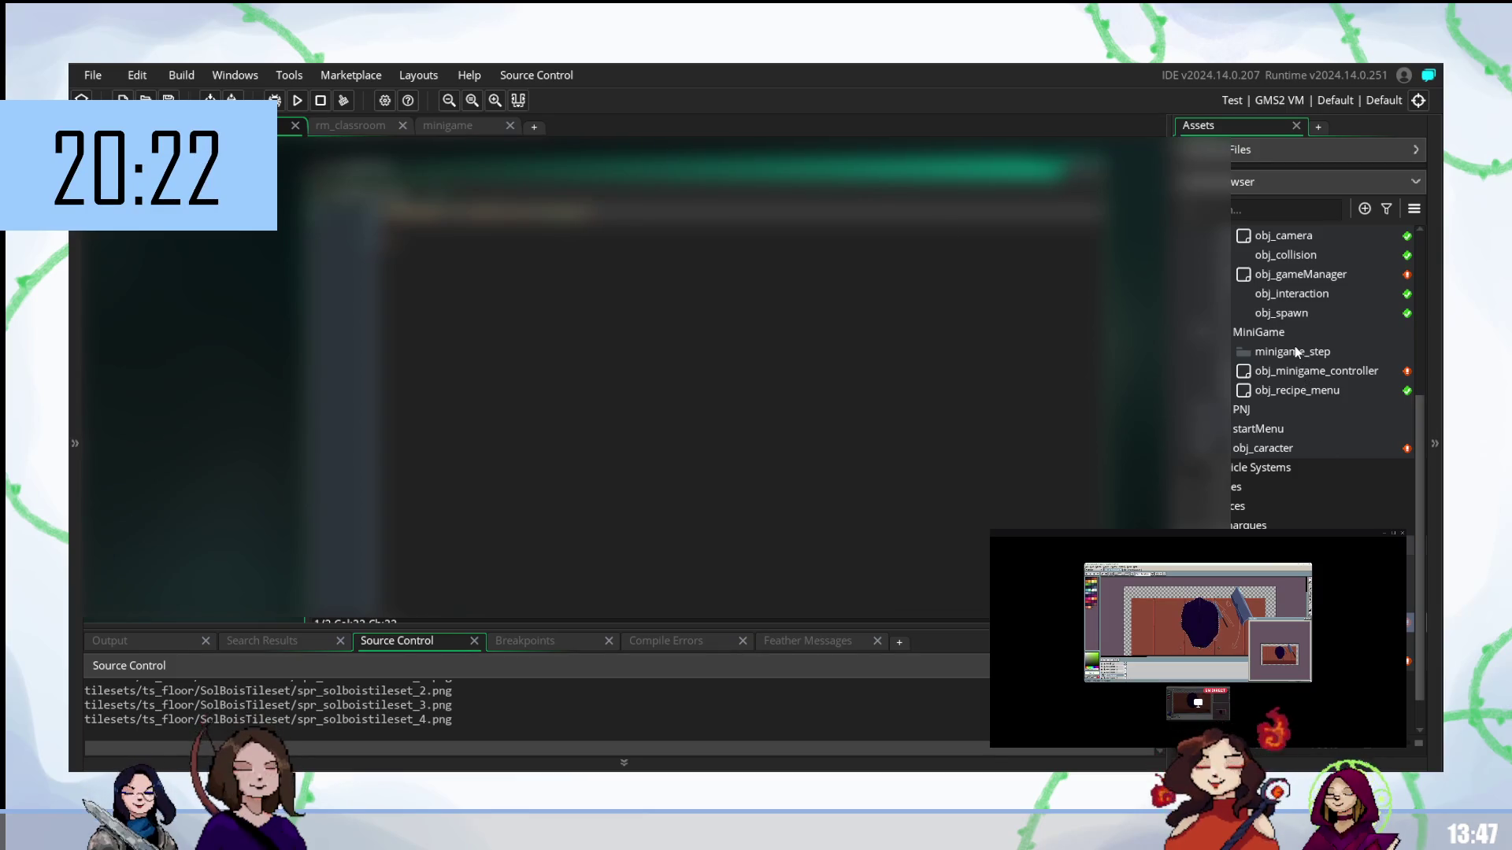
double_click(1305, 274)
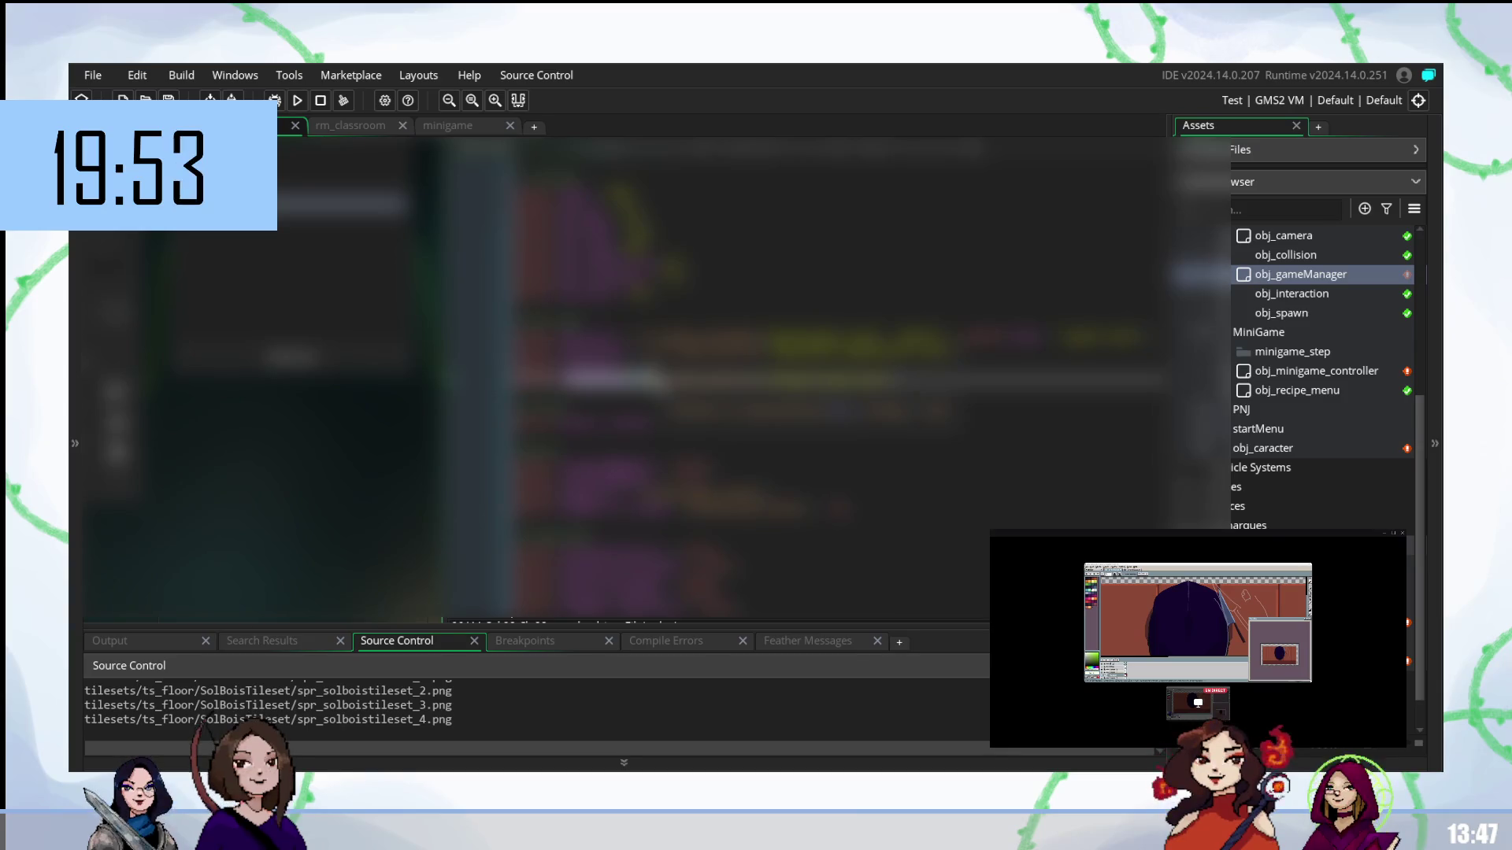
- Rewrite the current code line with an autocompleted variable so it assigns true
key("BackSpace")
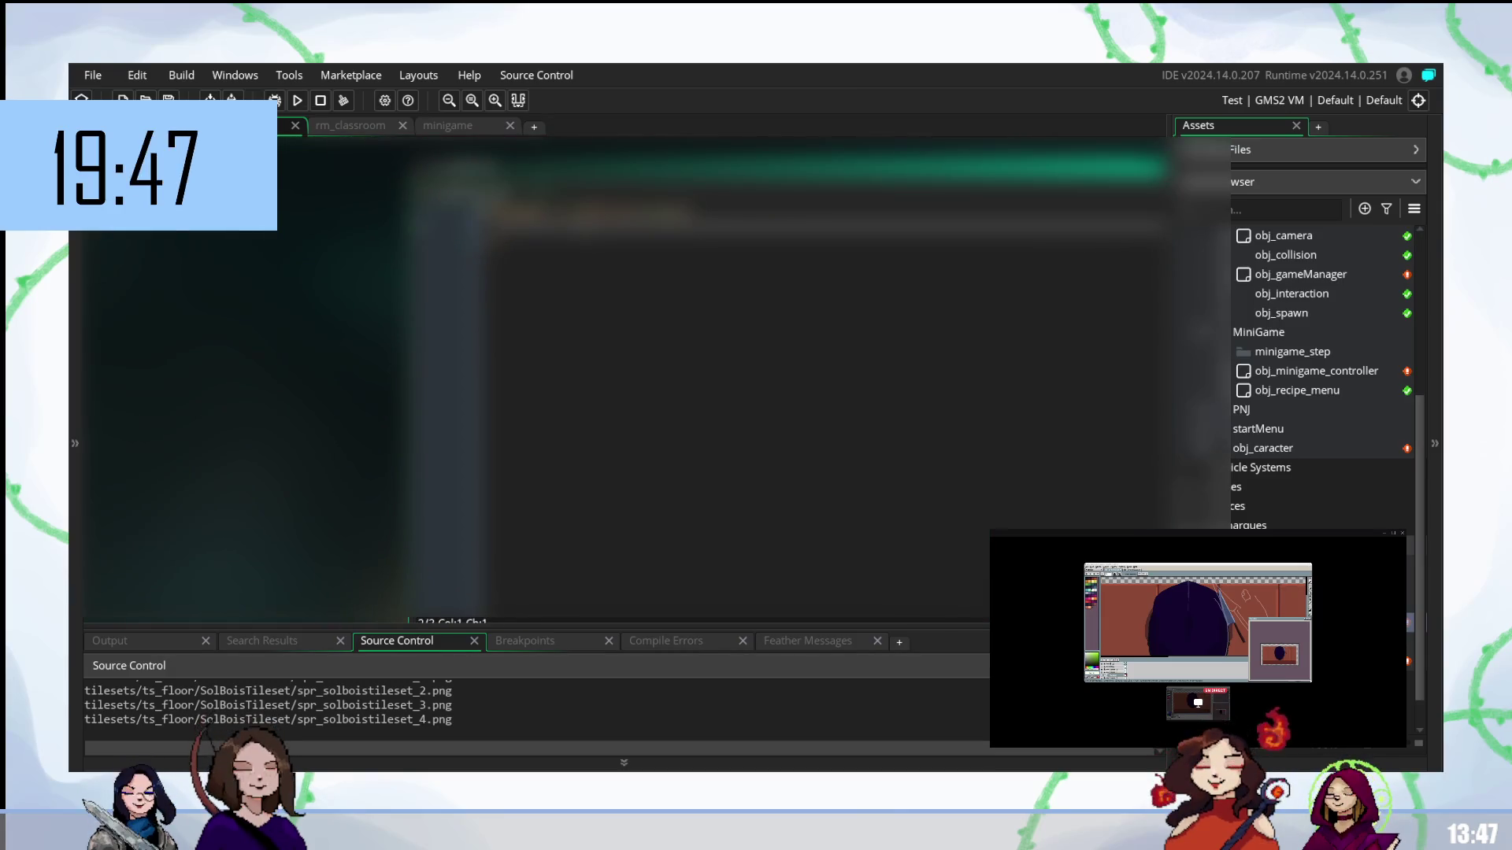
type("ar")
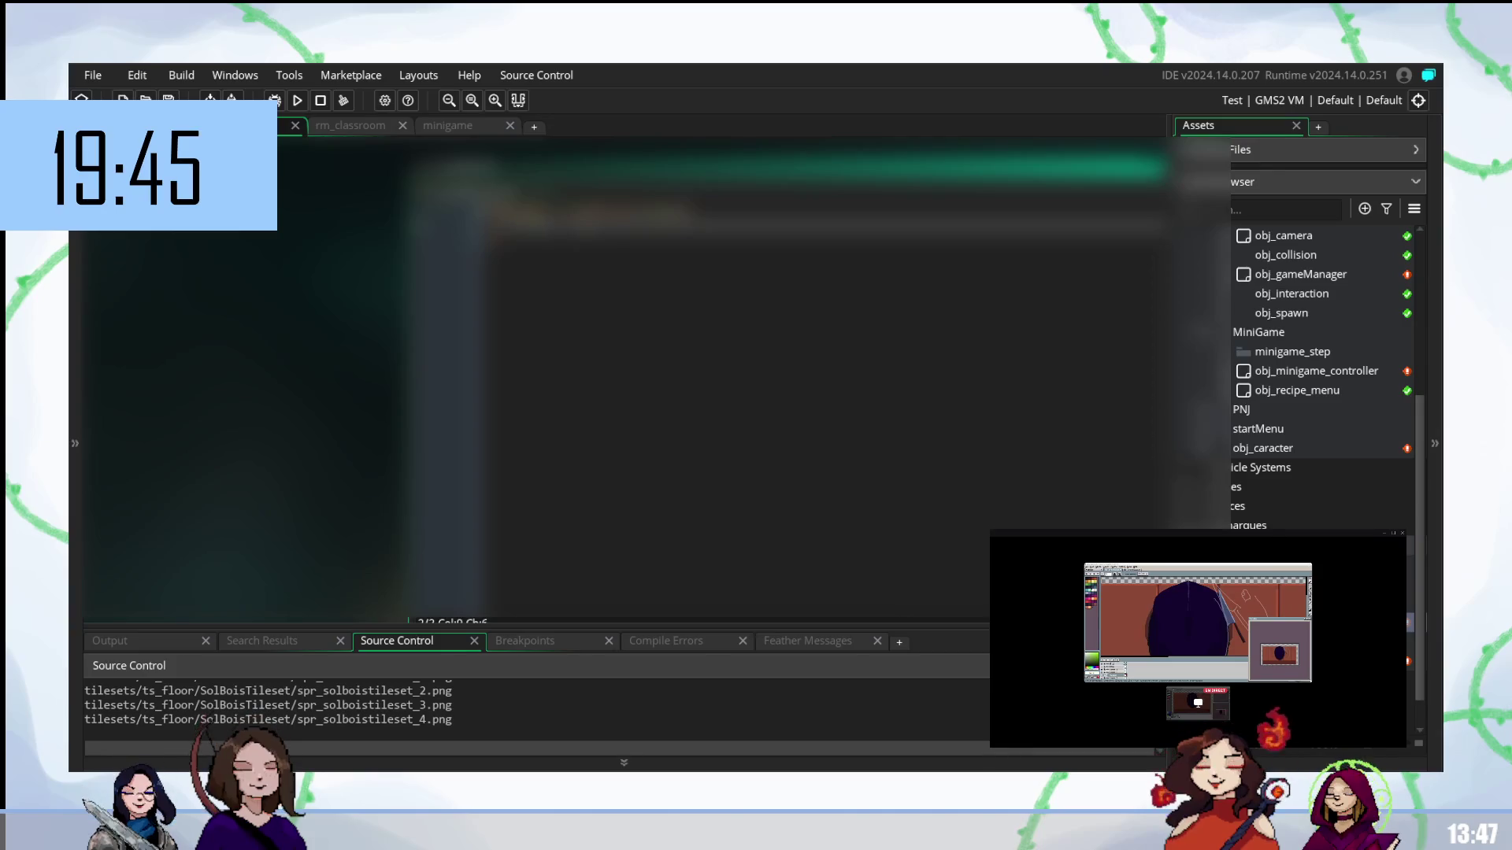
key("Return")
type("= 0")
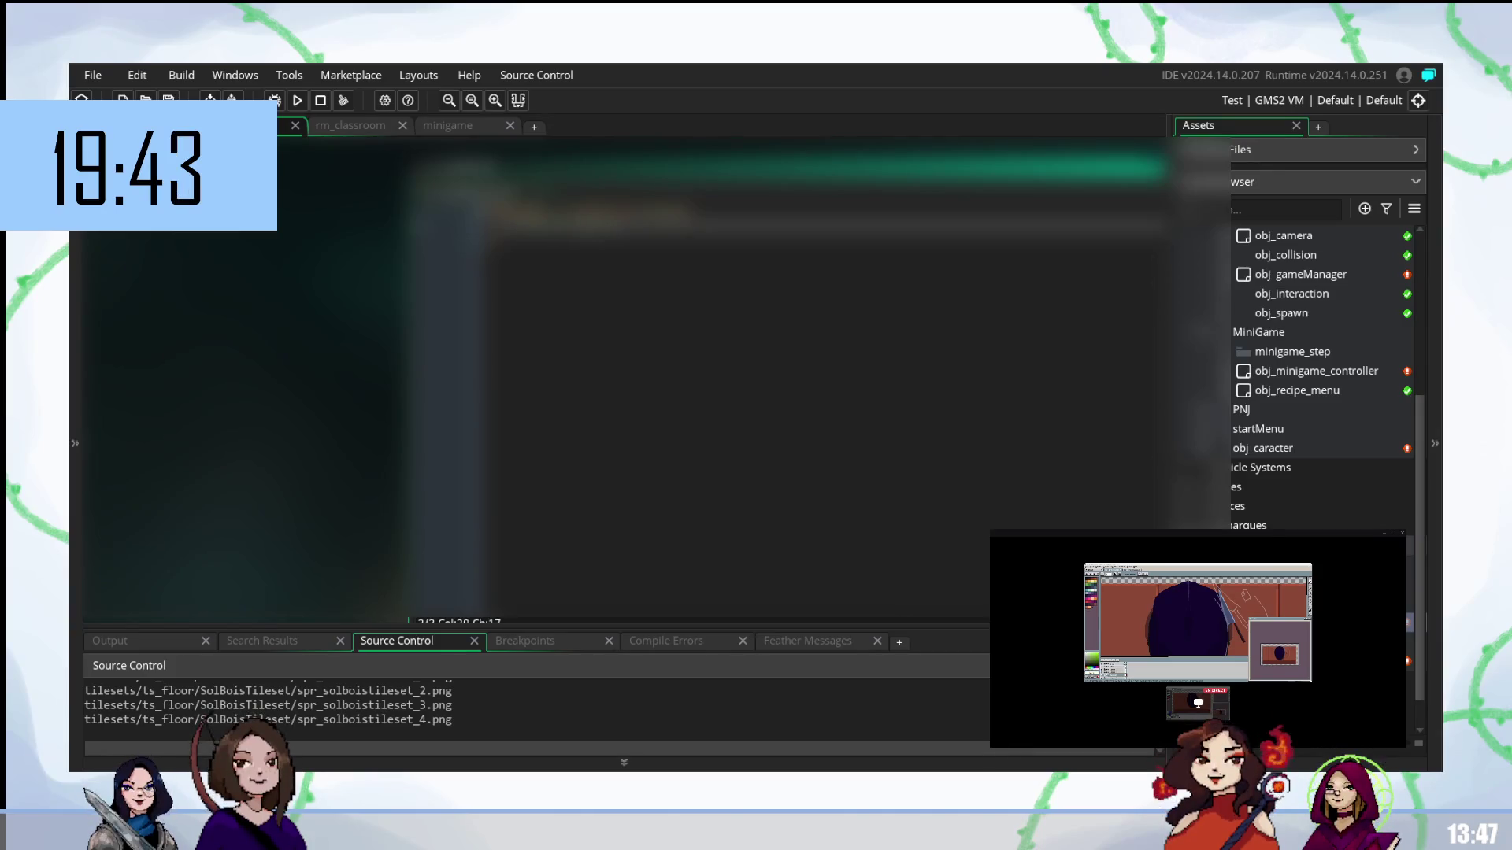
type(" //")
key("BackSpace")
key("BackSpace")
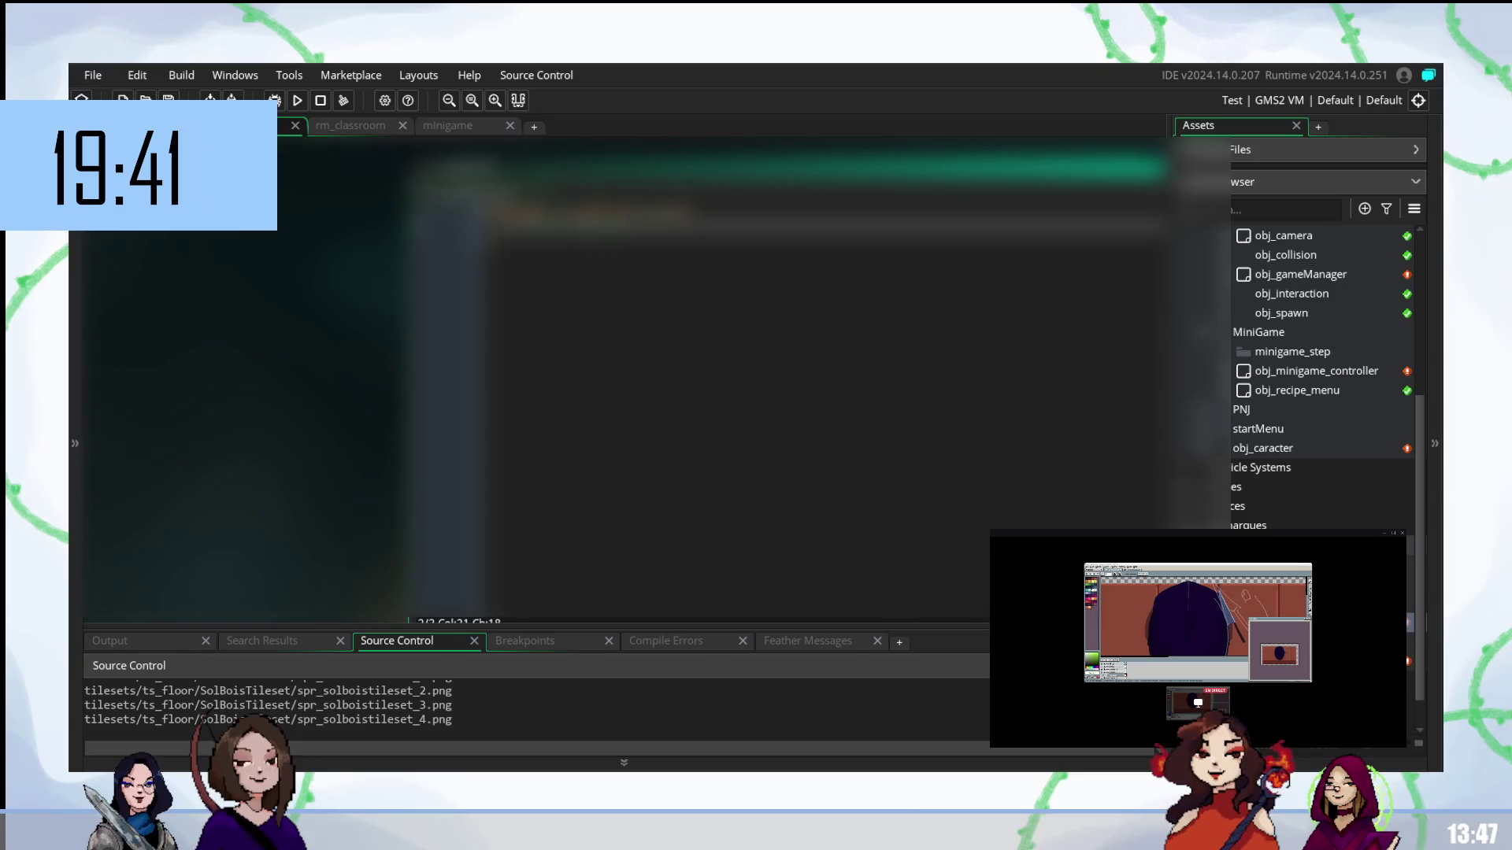
key("BackSpace")
key("BackSpace")
type("()")
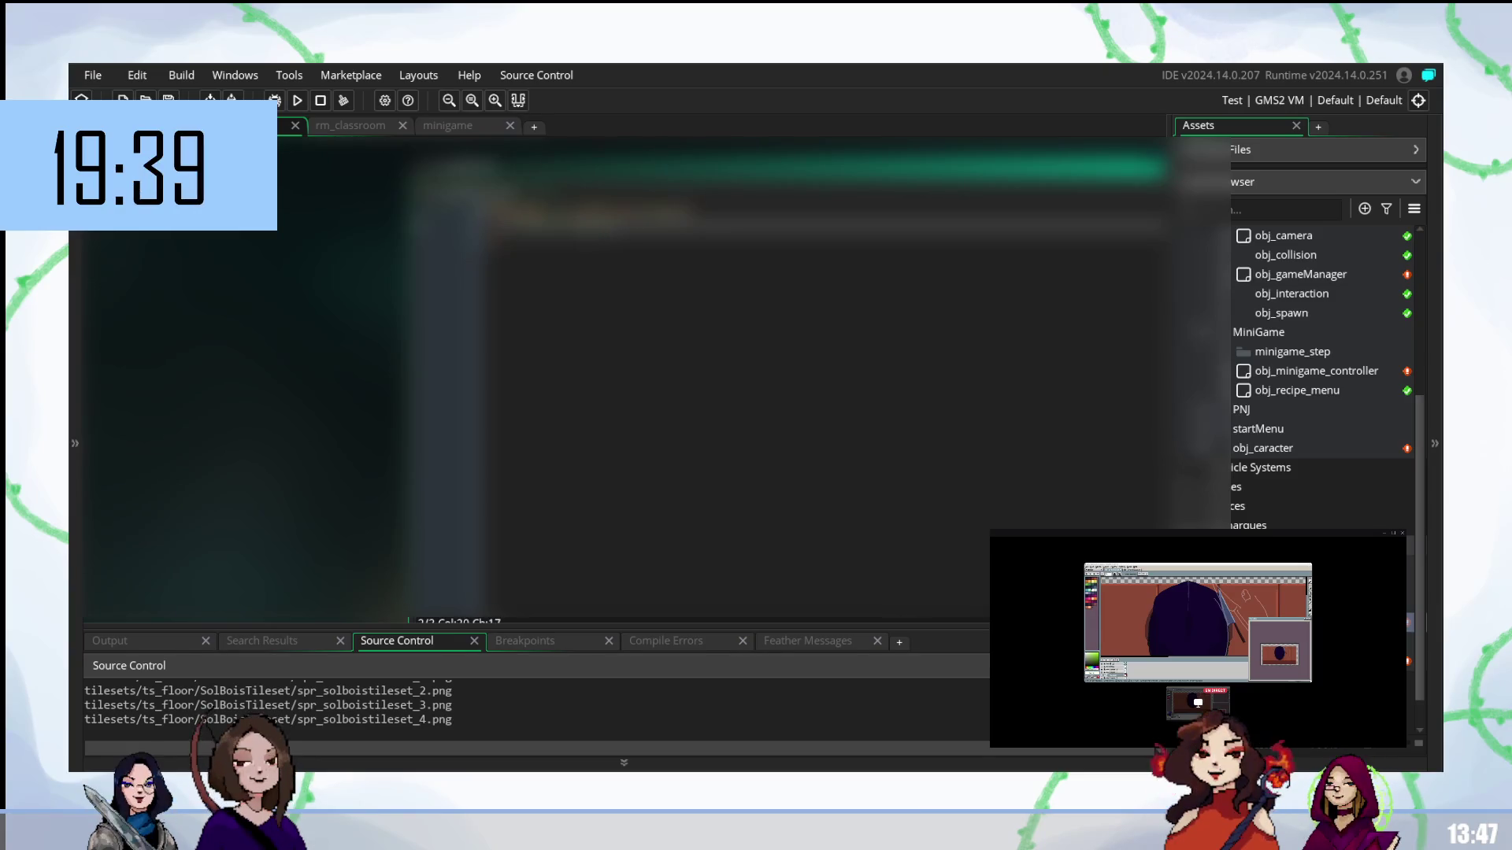
type("true")
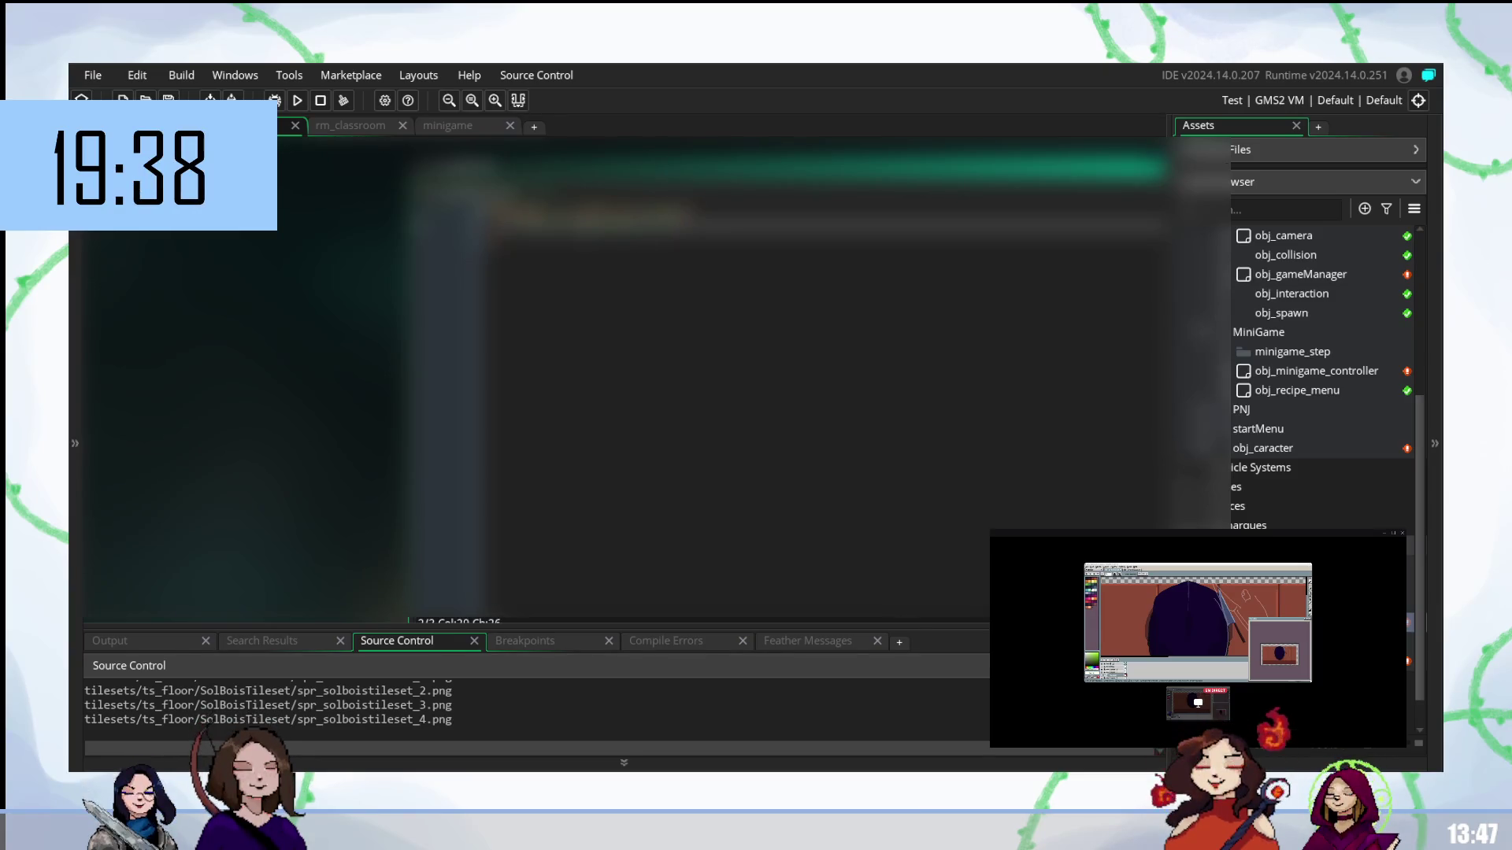
type(";")
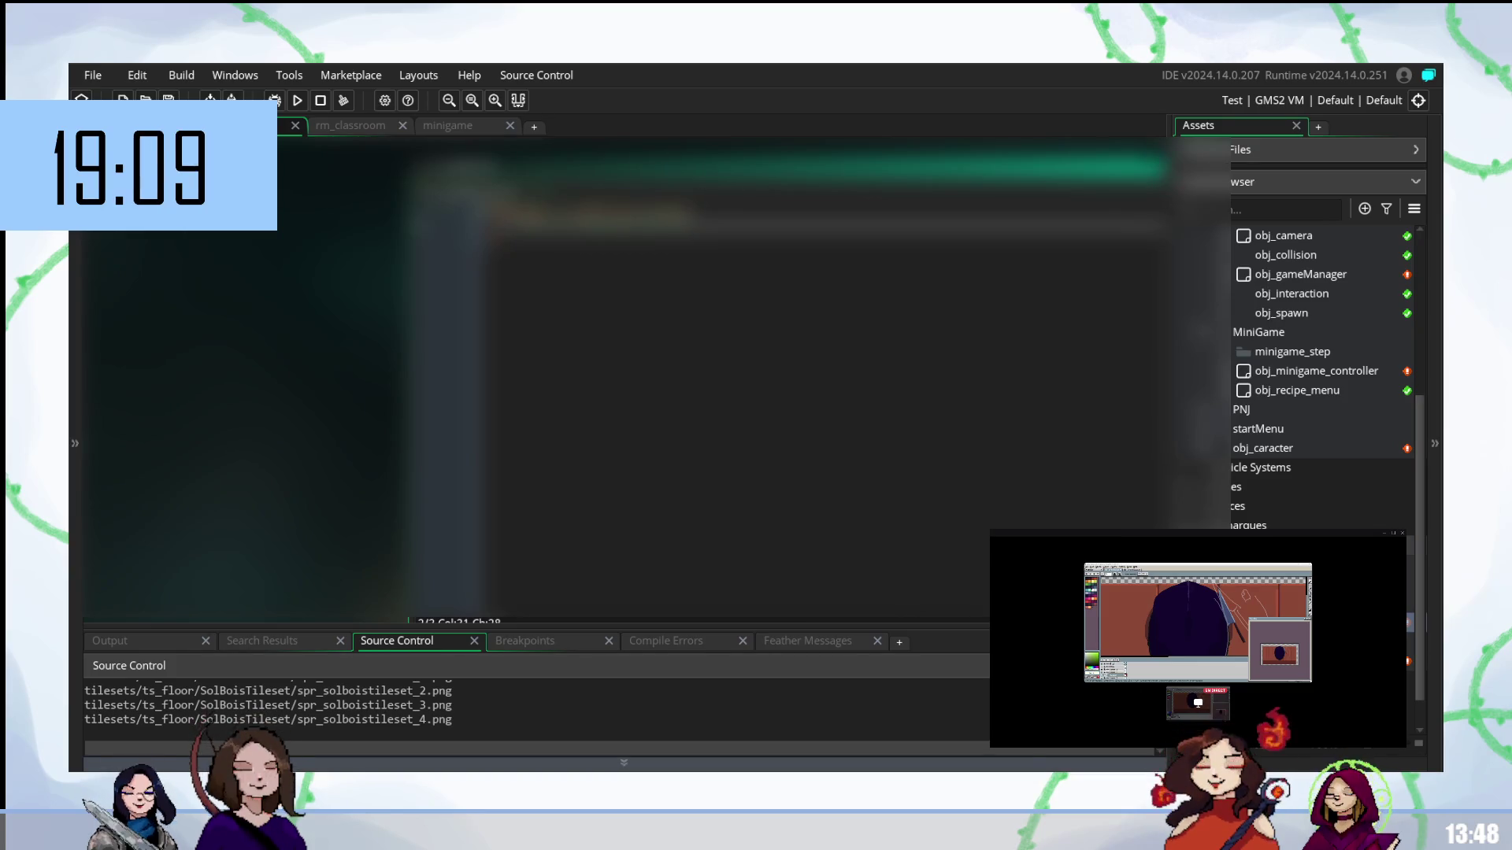
left_click(504, 246)
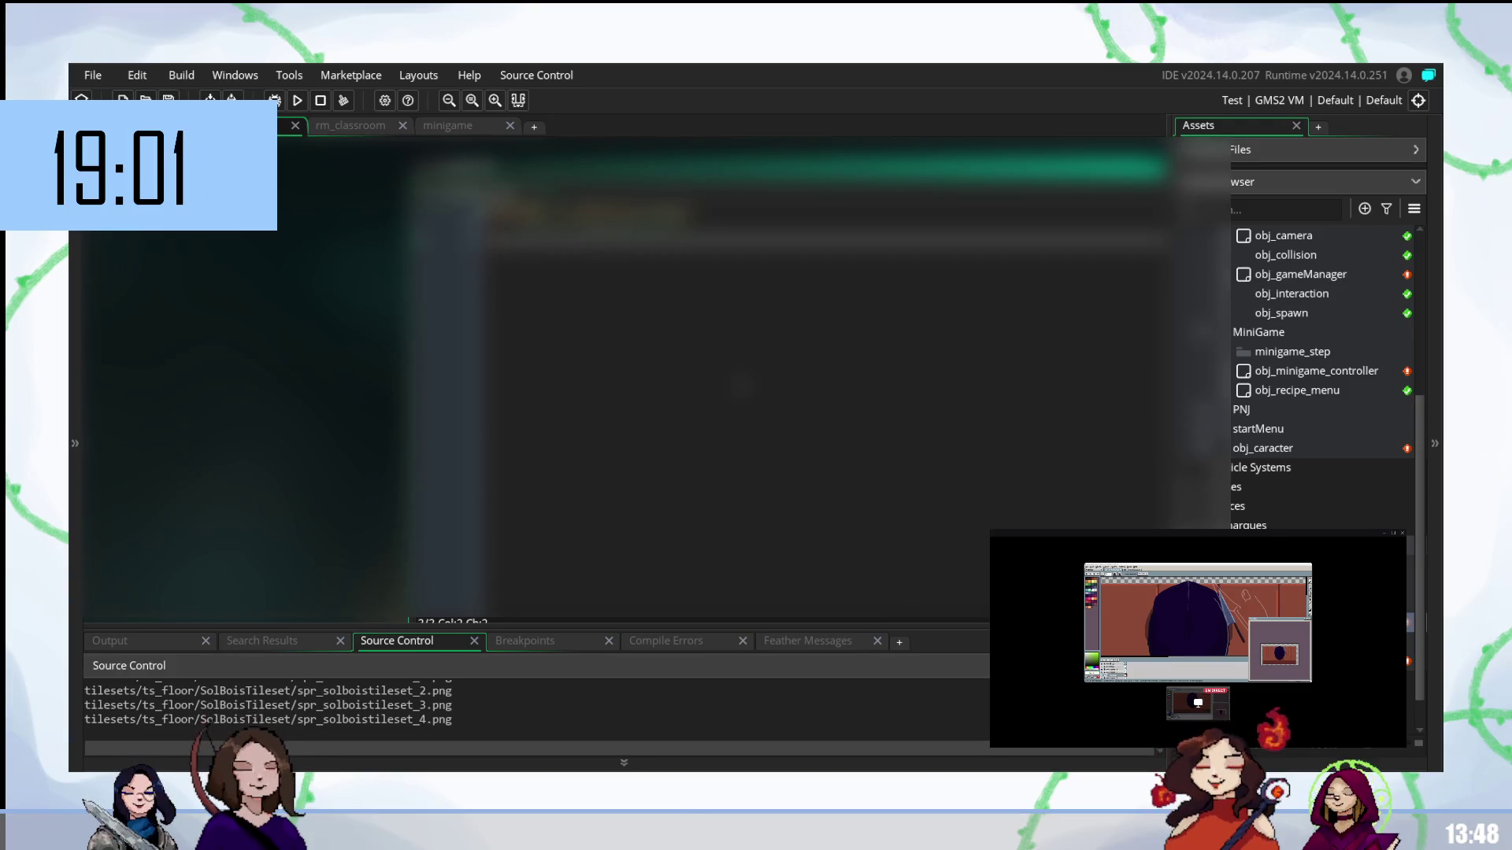
left_click(638, 220)
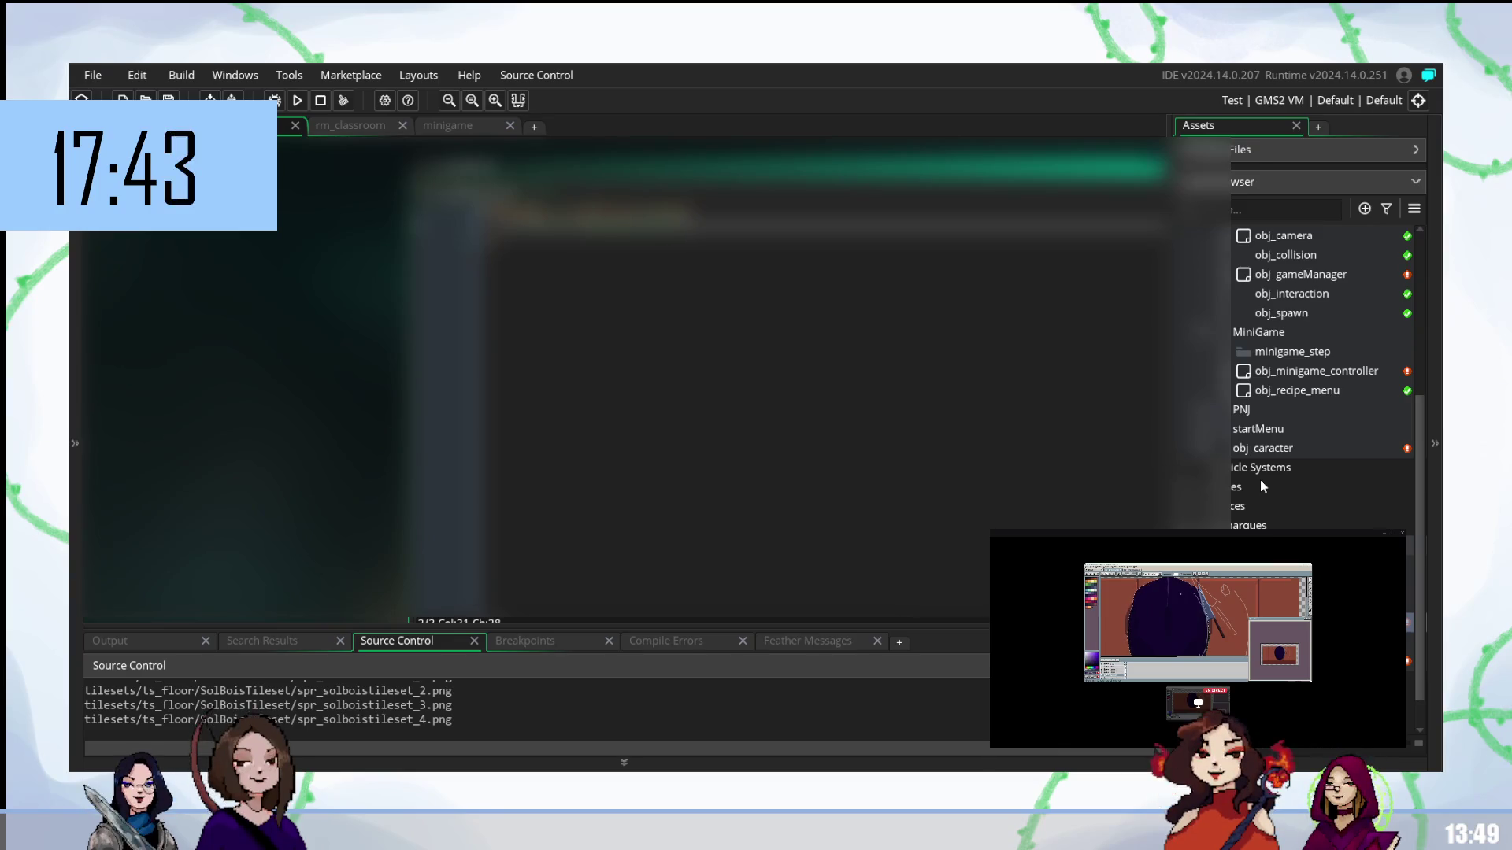
double_click(1280, 275)
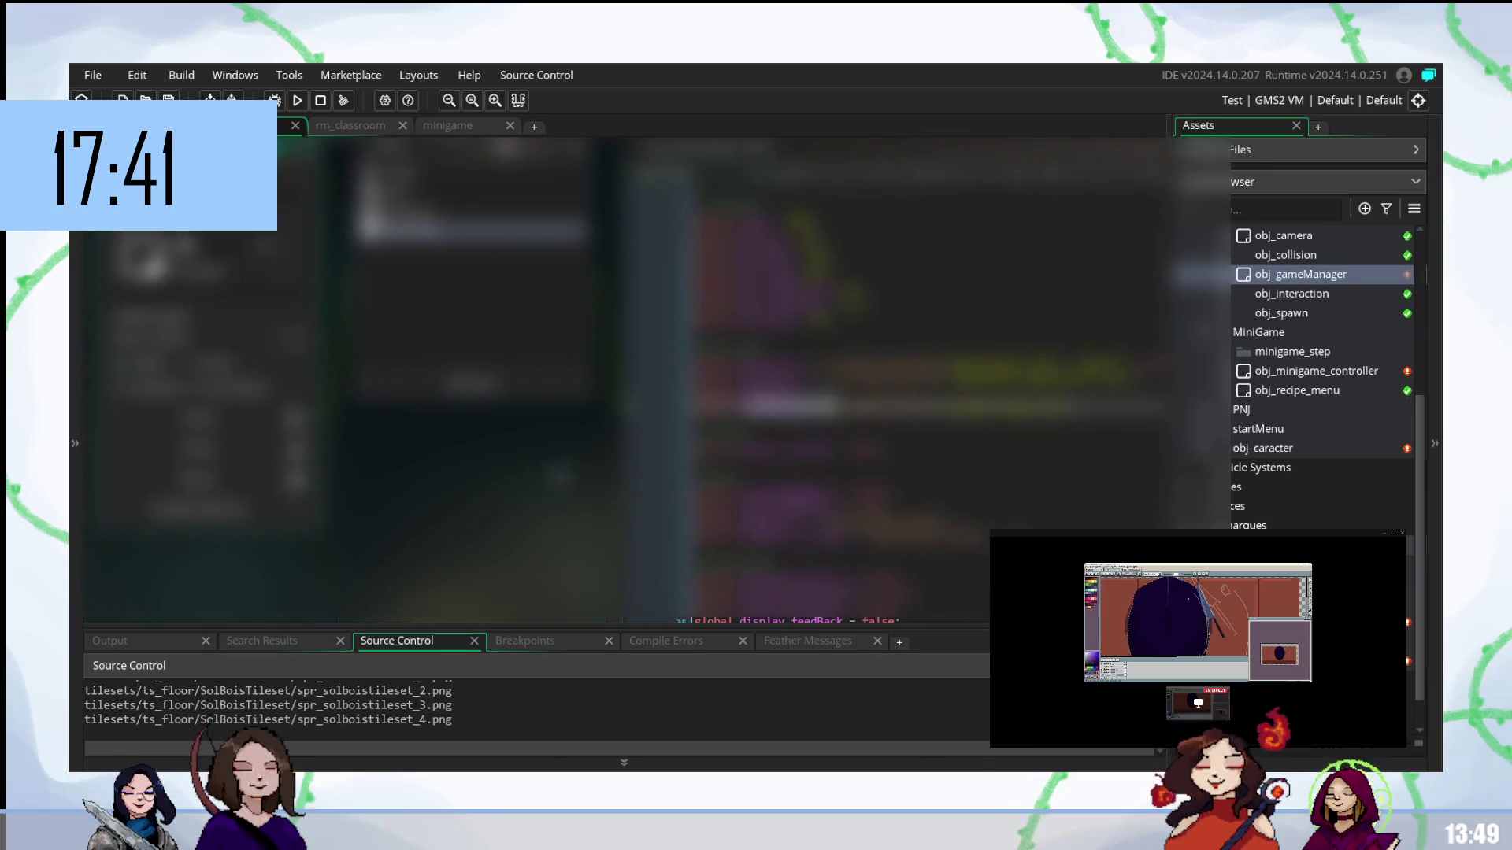
- Select a lower line in obj_gameManager's code and scroll the Asset Browser down
left_click(788, 434)
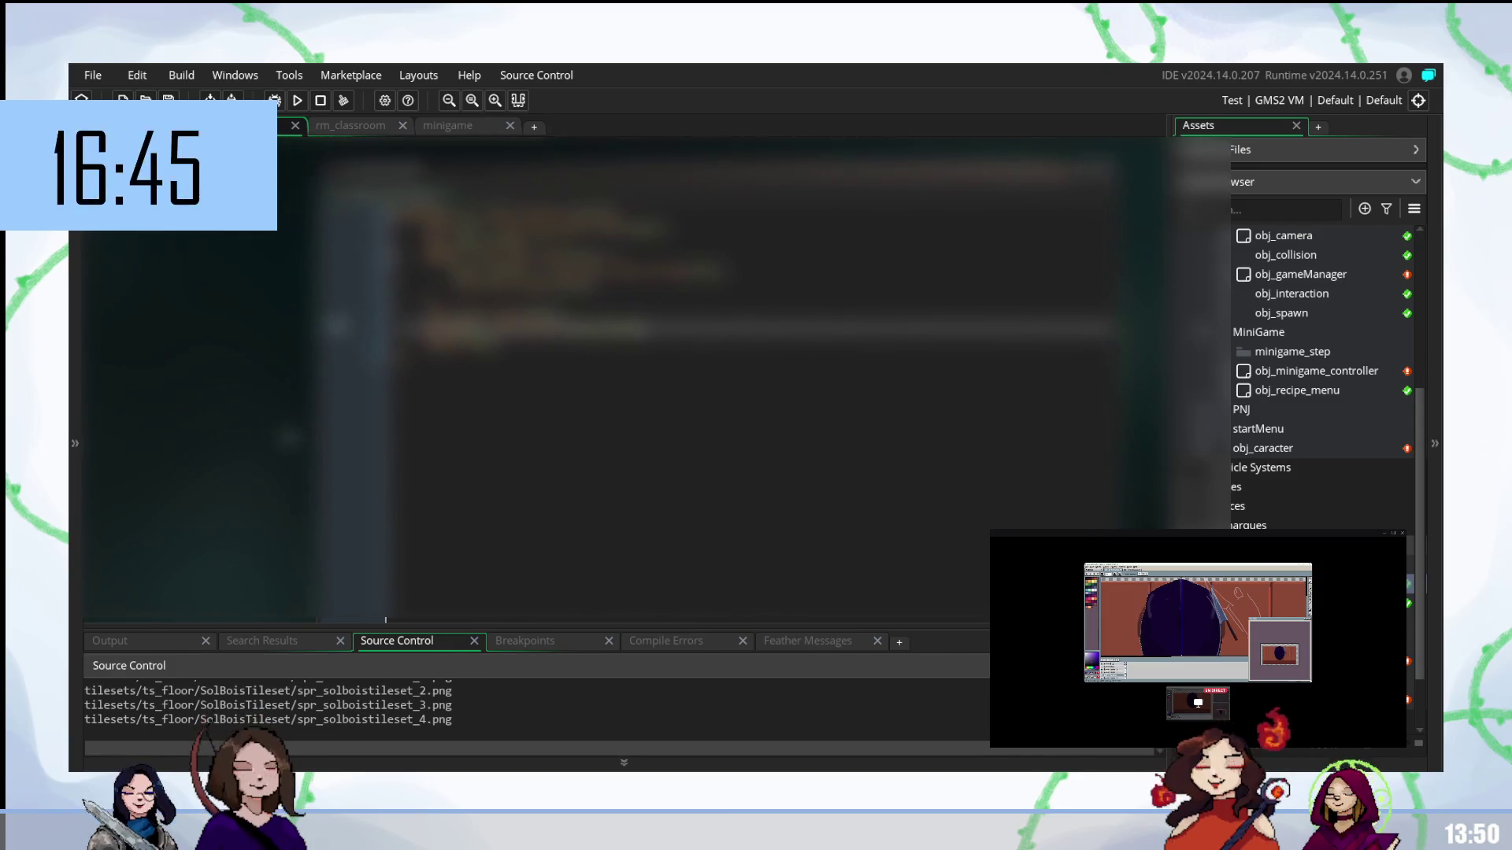
scroll(1323, 377, "down", 1)
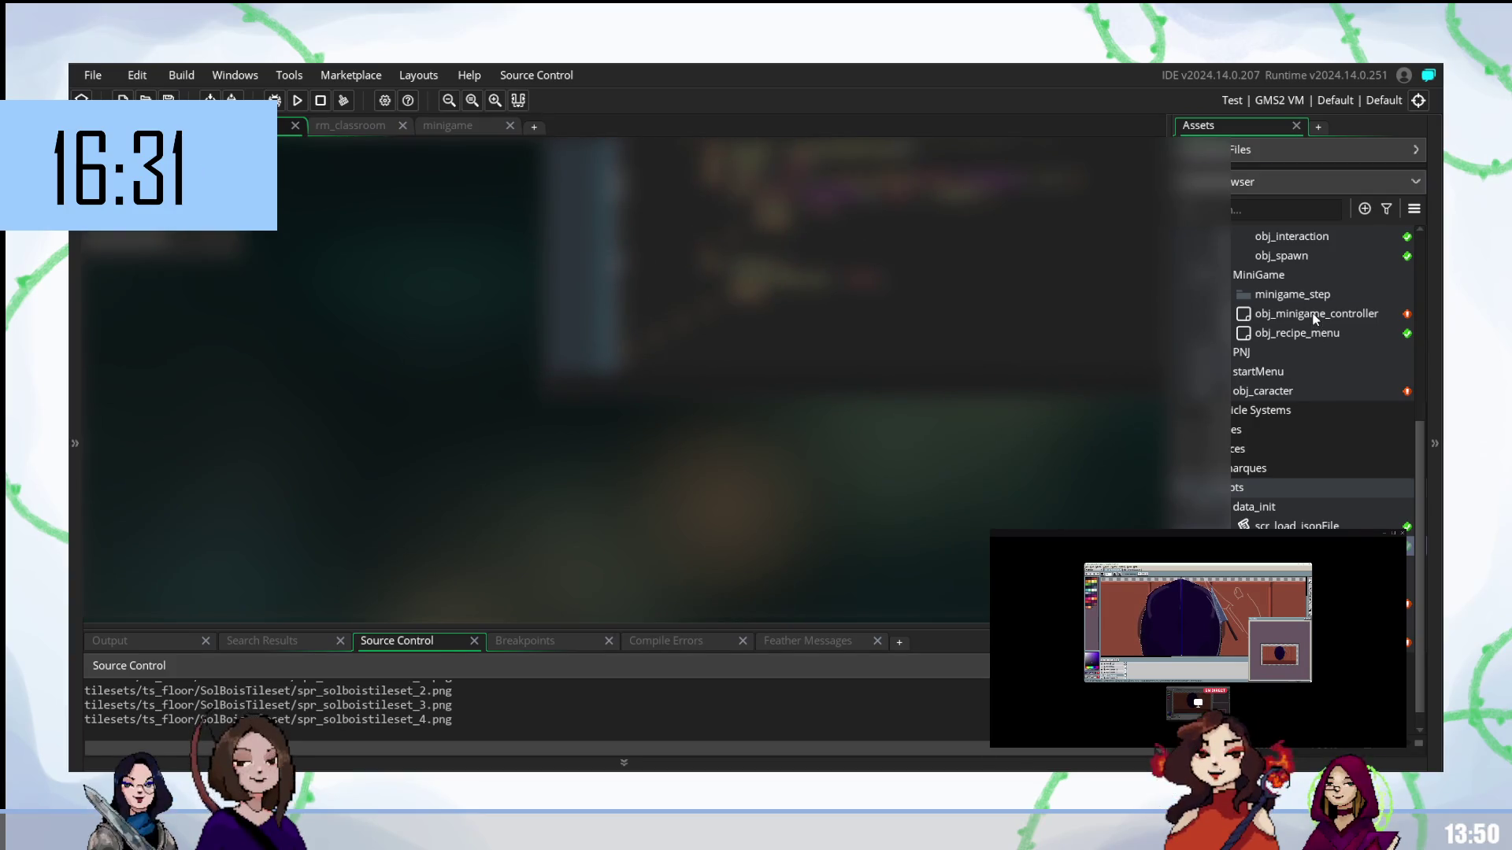
- Open obj_minigame_controller, then bring the minigame workspace to the front
double_click(1314, 315)
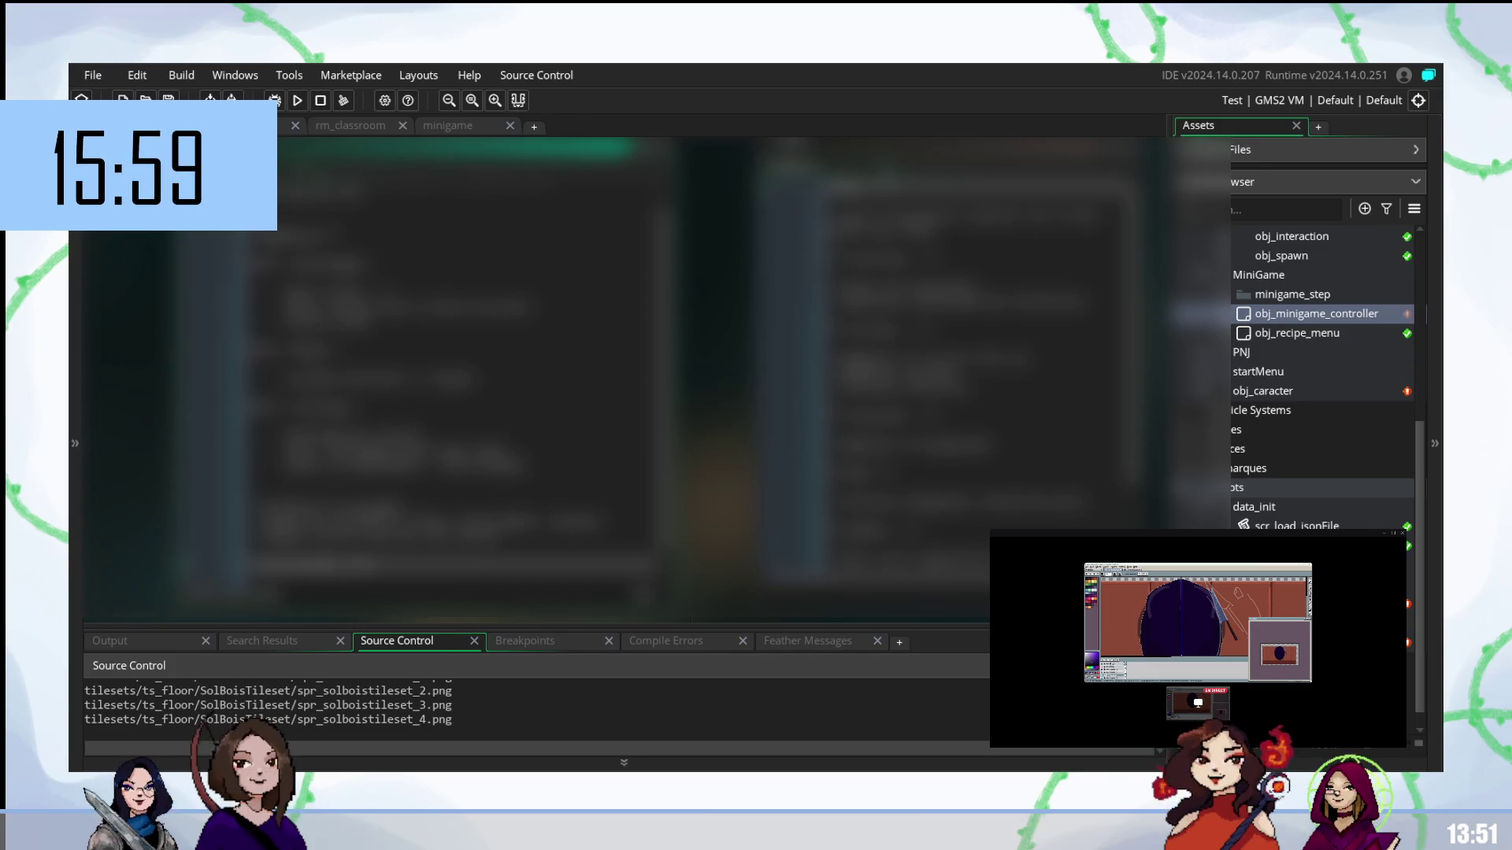
left_click(449, 126)
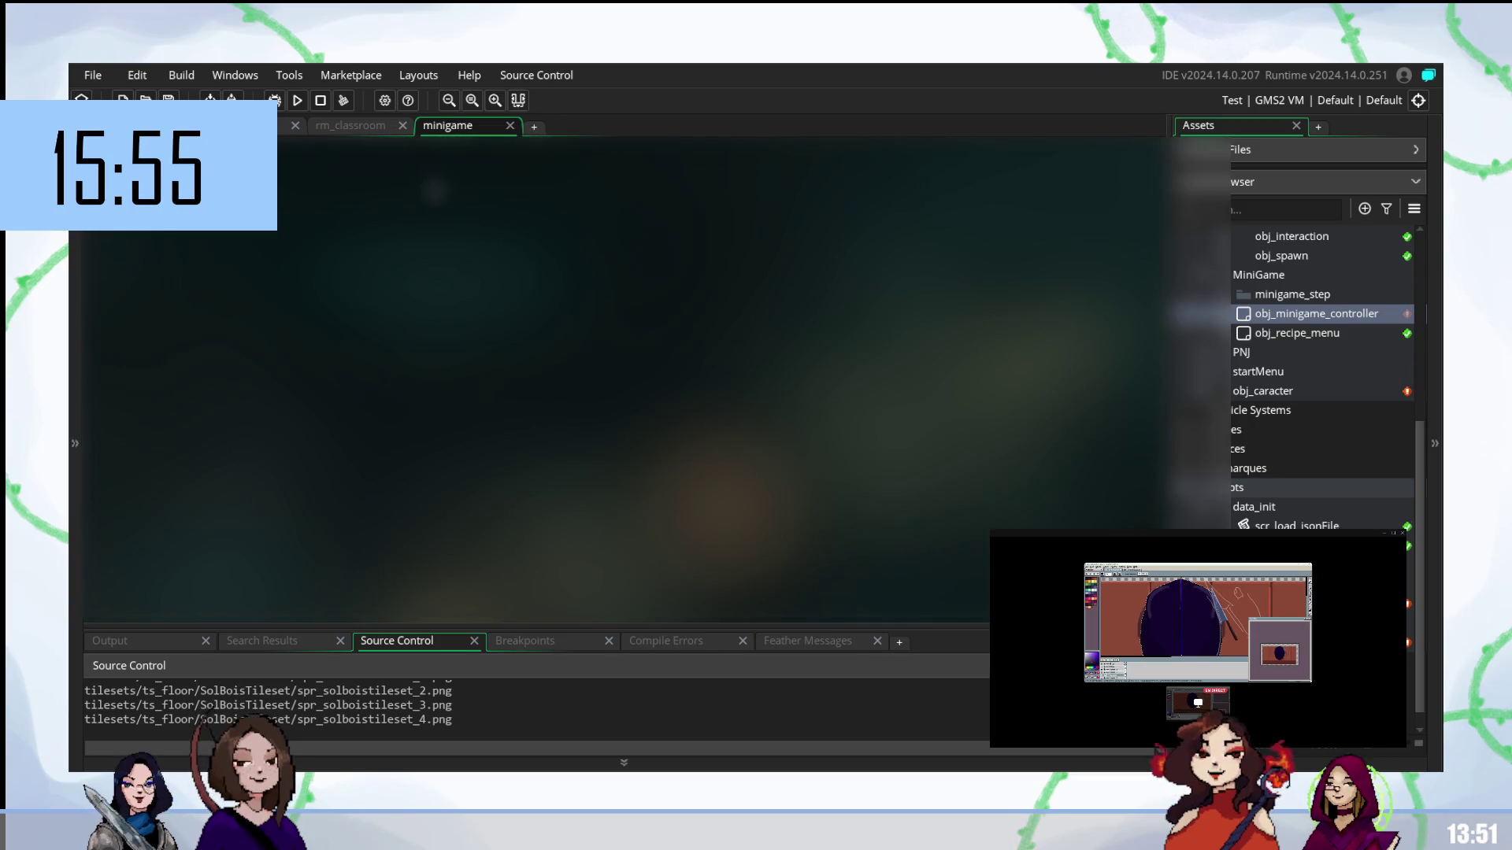
- Cycle through the rm_classroom, TODO, Workspace 1 and minigame tabs, hiding the room properties
left_click(326, 132)
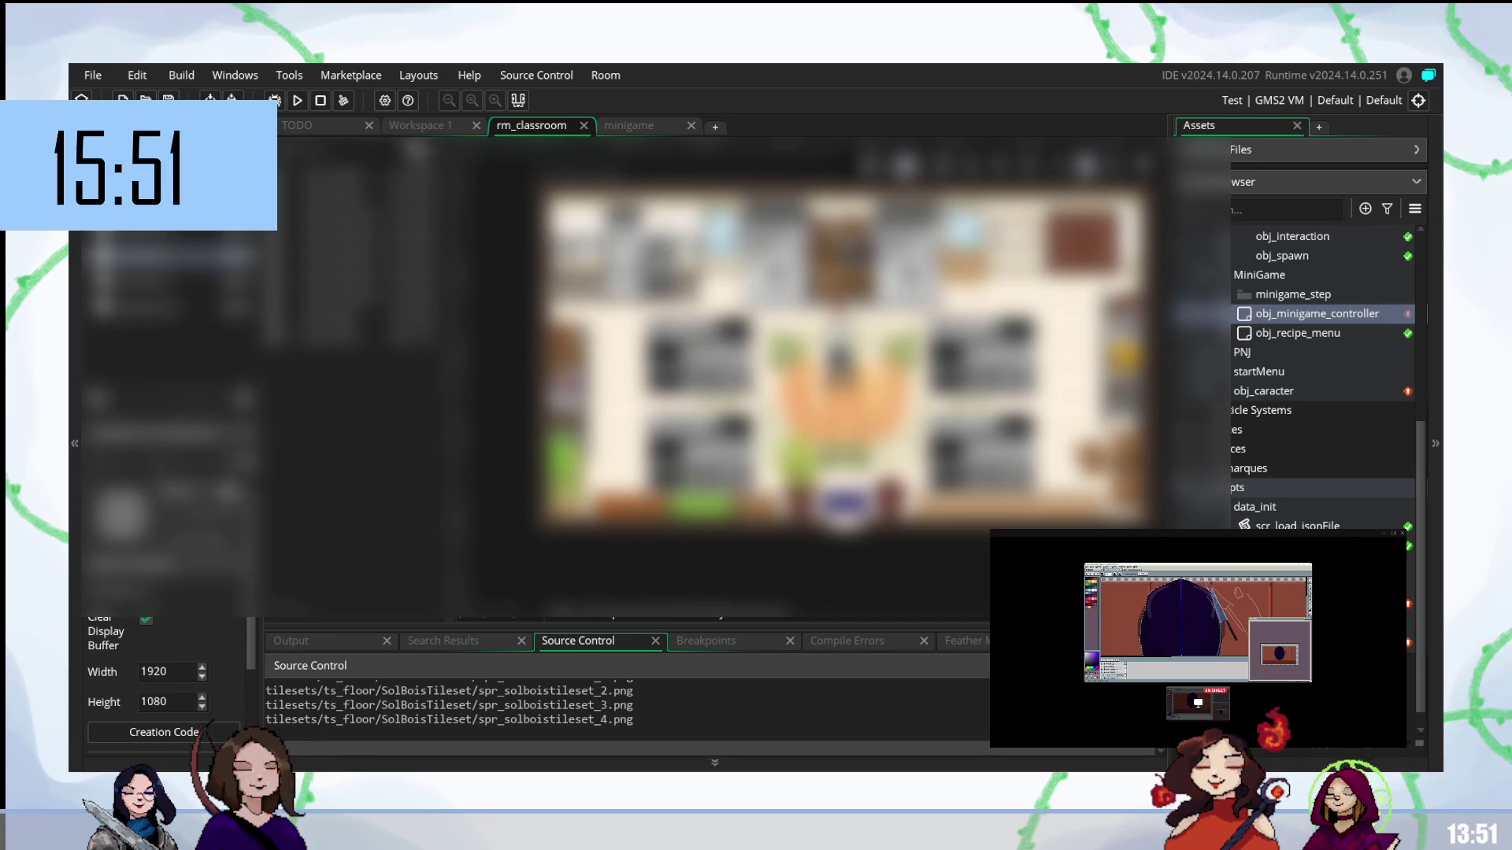
left_click(394, 134)
left_click(307, 134)
left_click(70, 274)
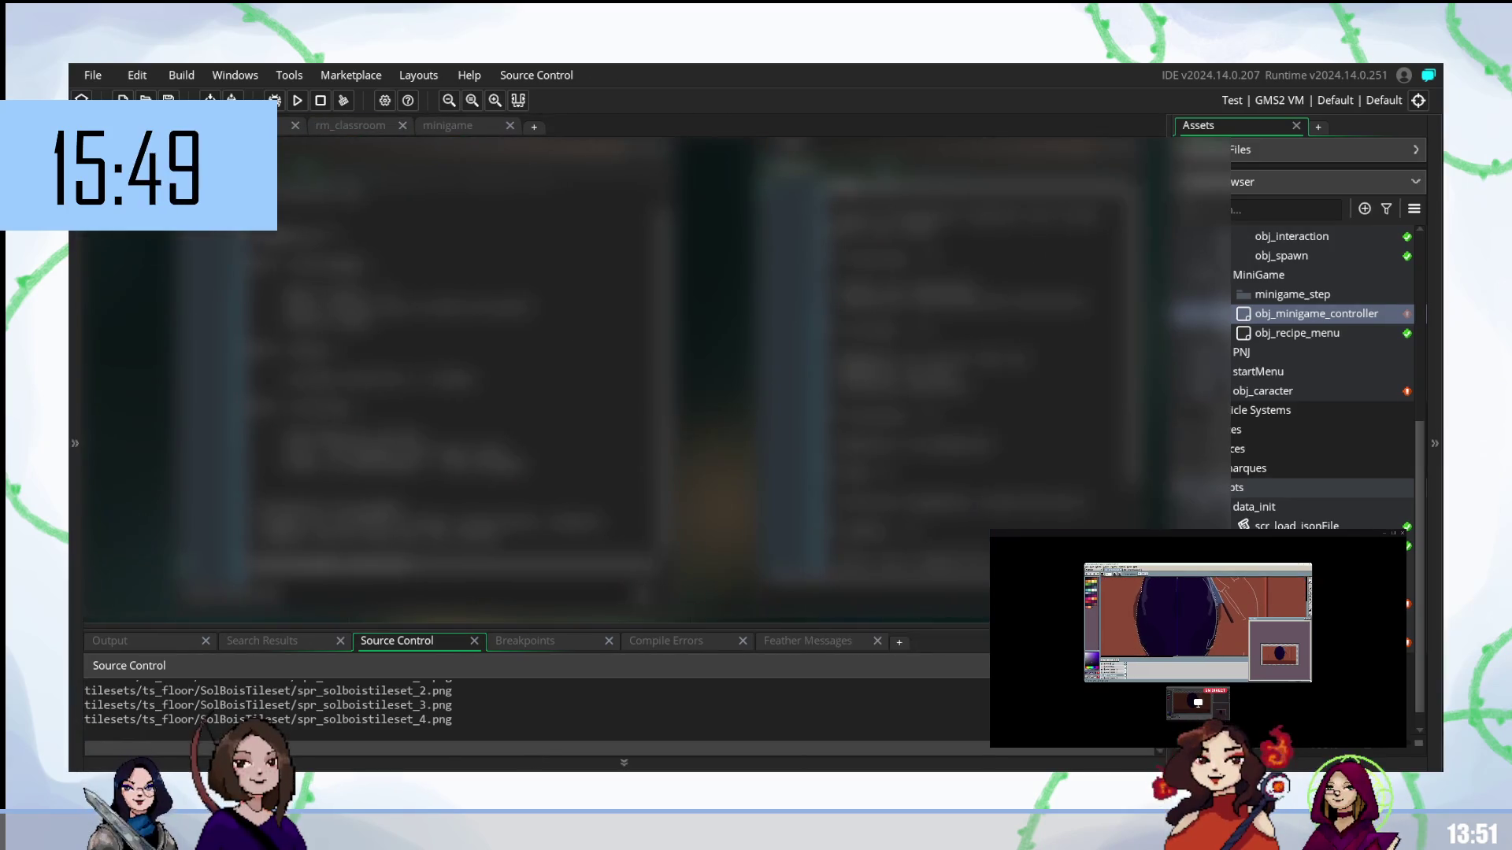
left_click(365, 133)
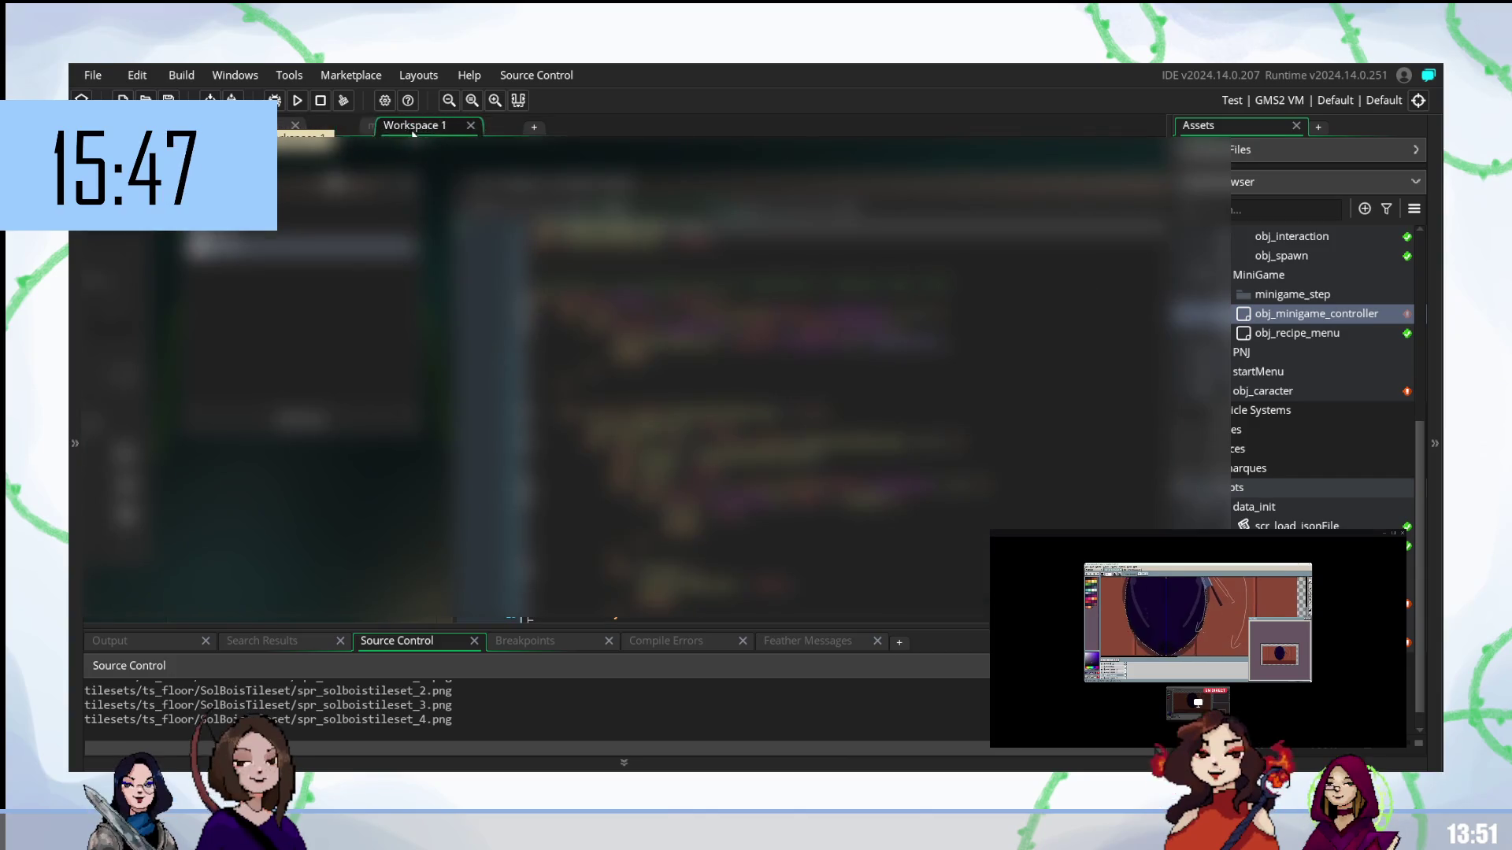
left_click(134, 126)
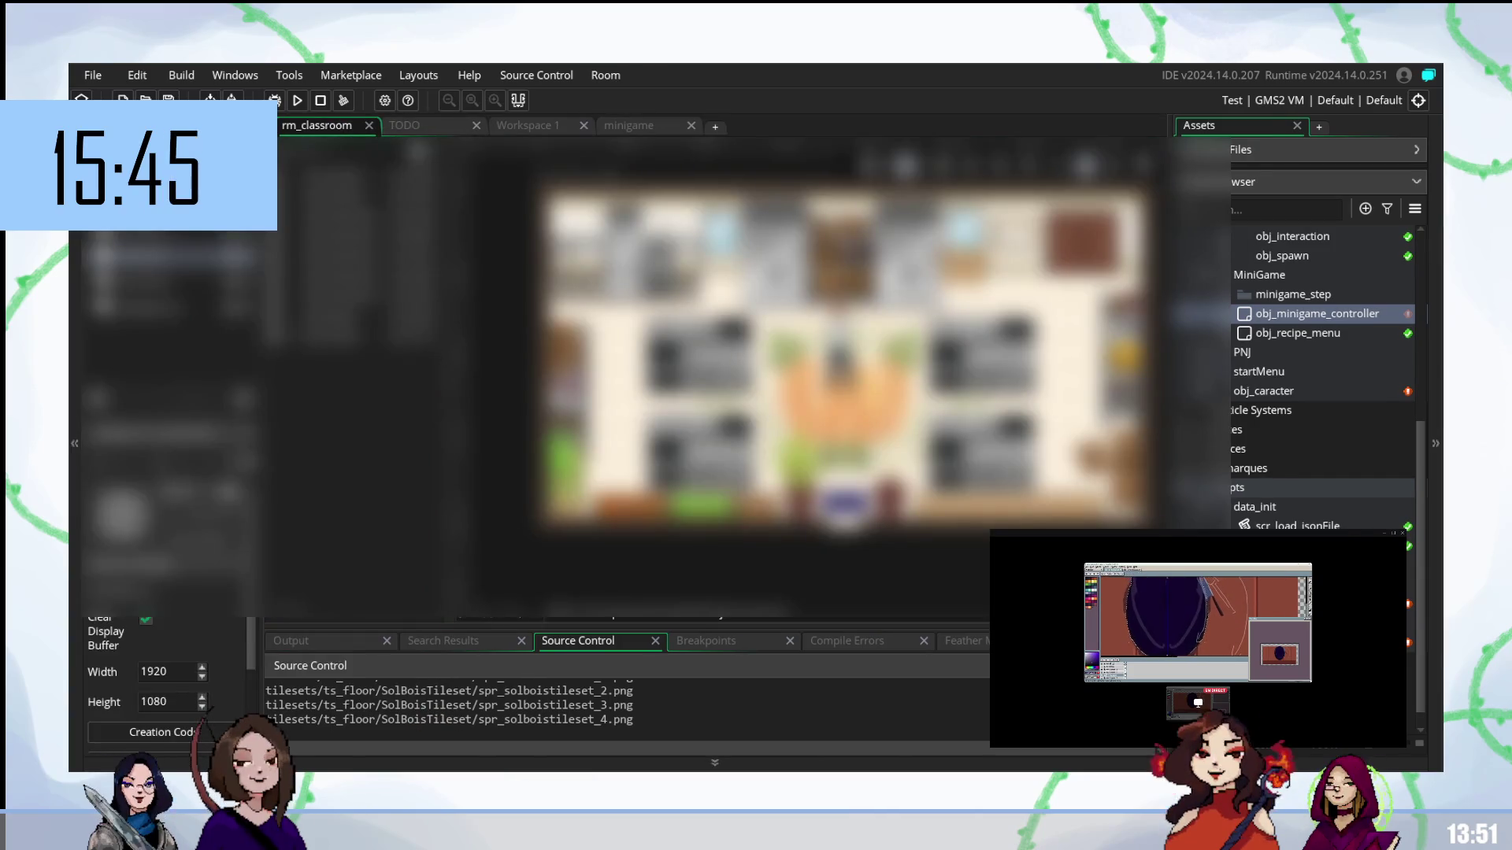
left_click(74, 444)
left_click(236, 126)
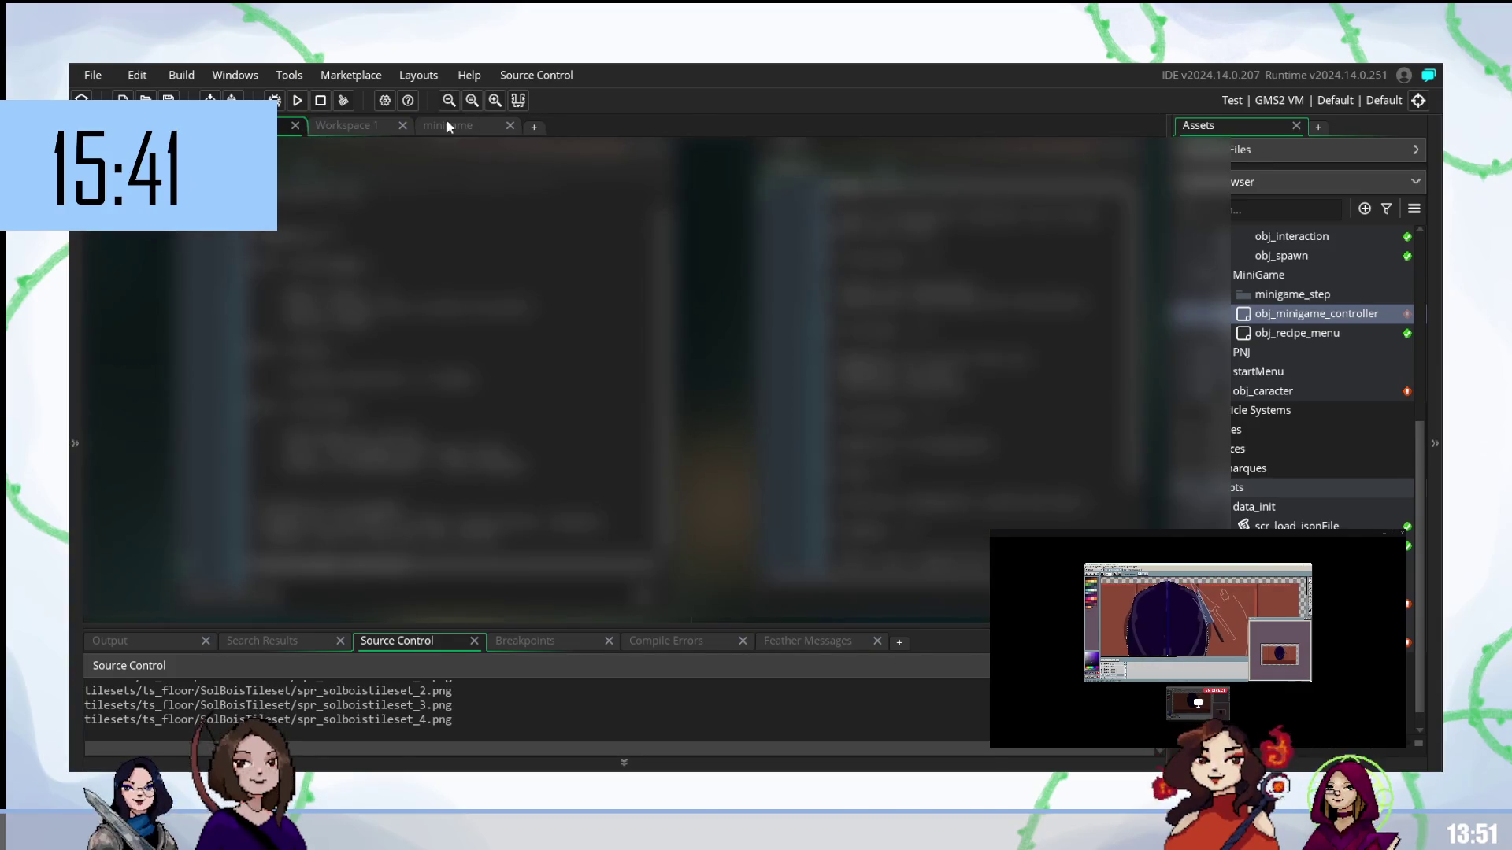
left_click(447, 122)
left_click(344, 126)
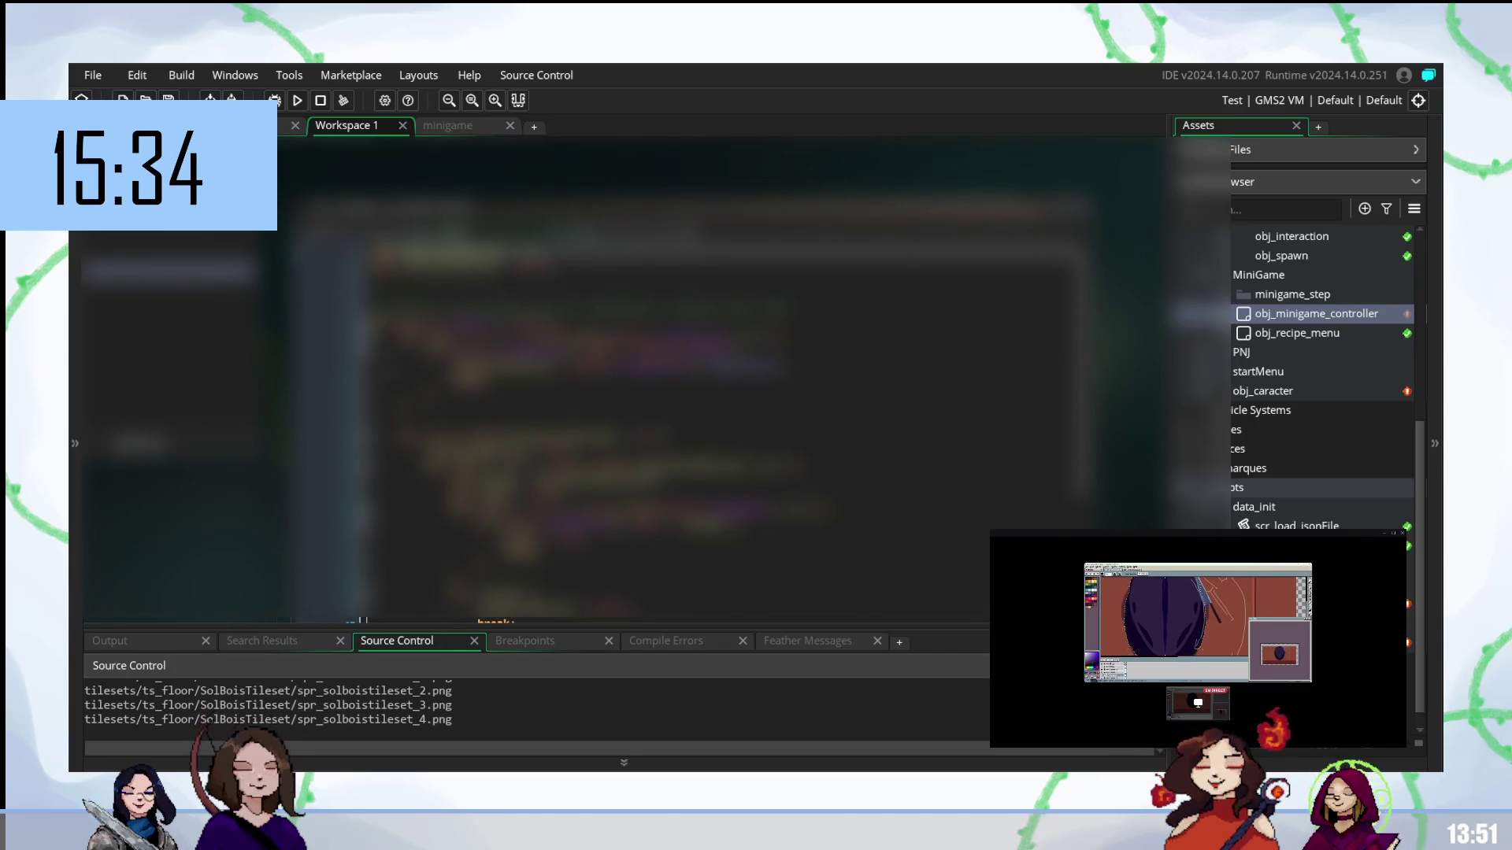
scroll(587, 399, "down", 1)
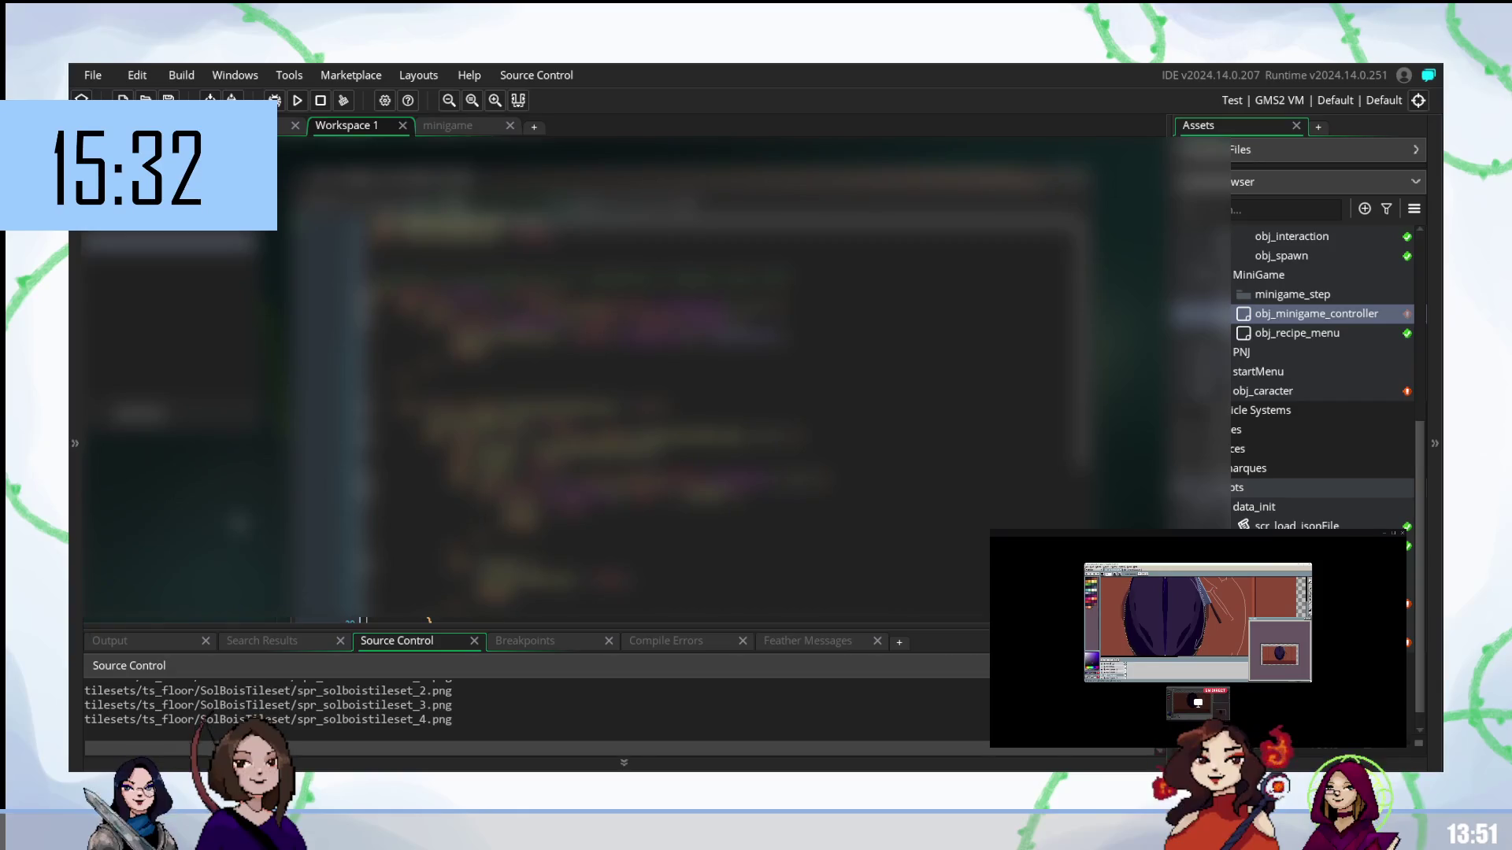
- Close Workspace 1 and drag the TODO workspace tab to a new position
left_click(440, 126)
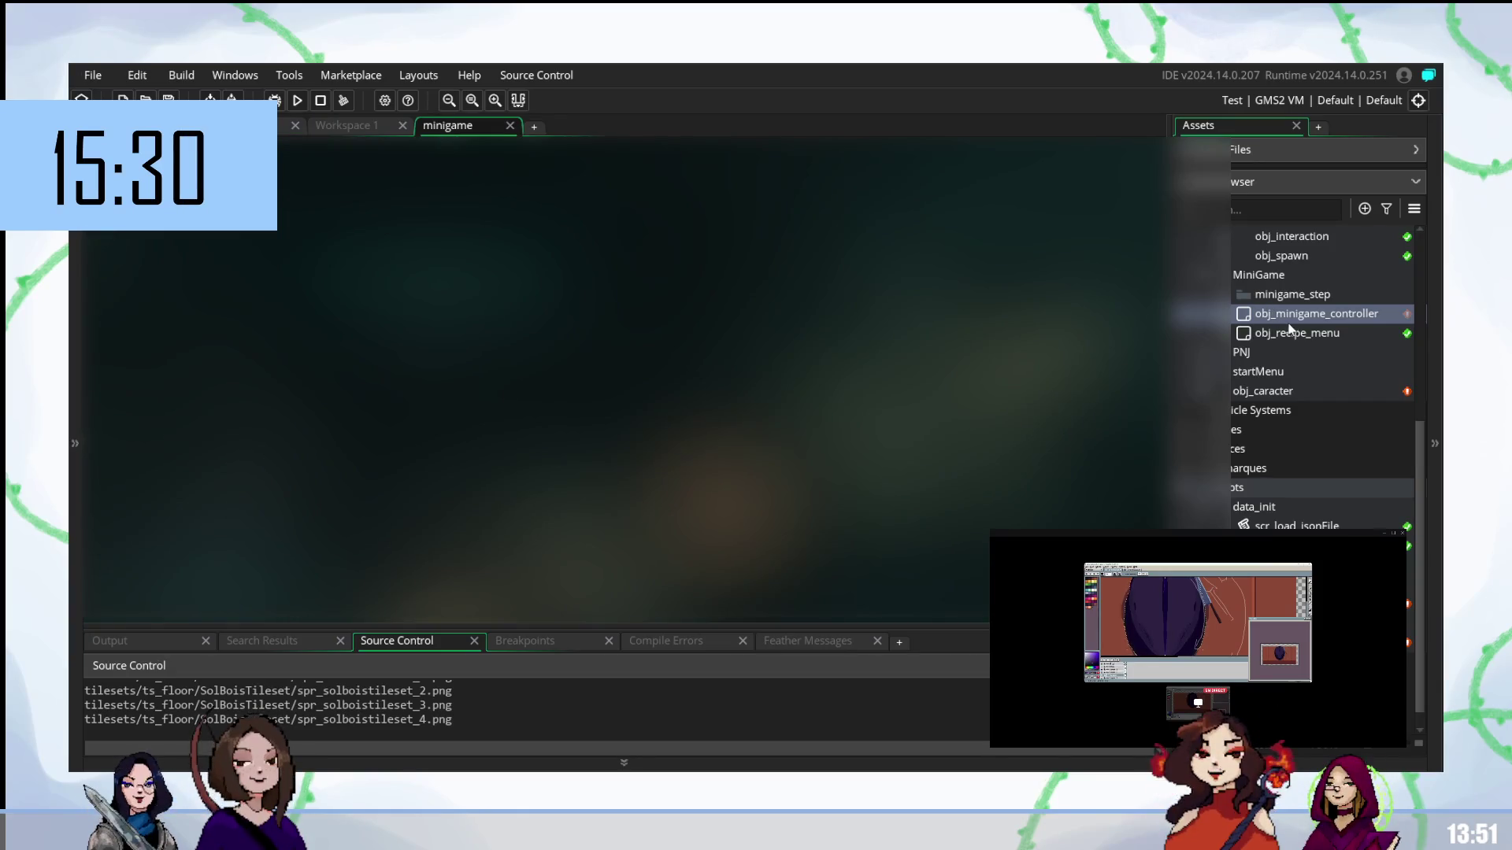
left_click(390, 128)
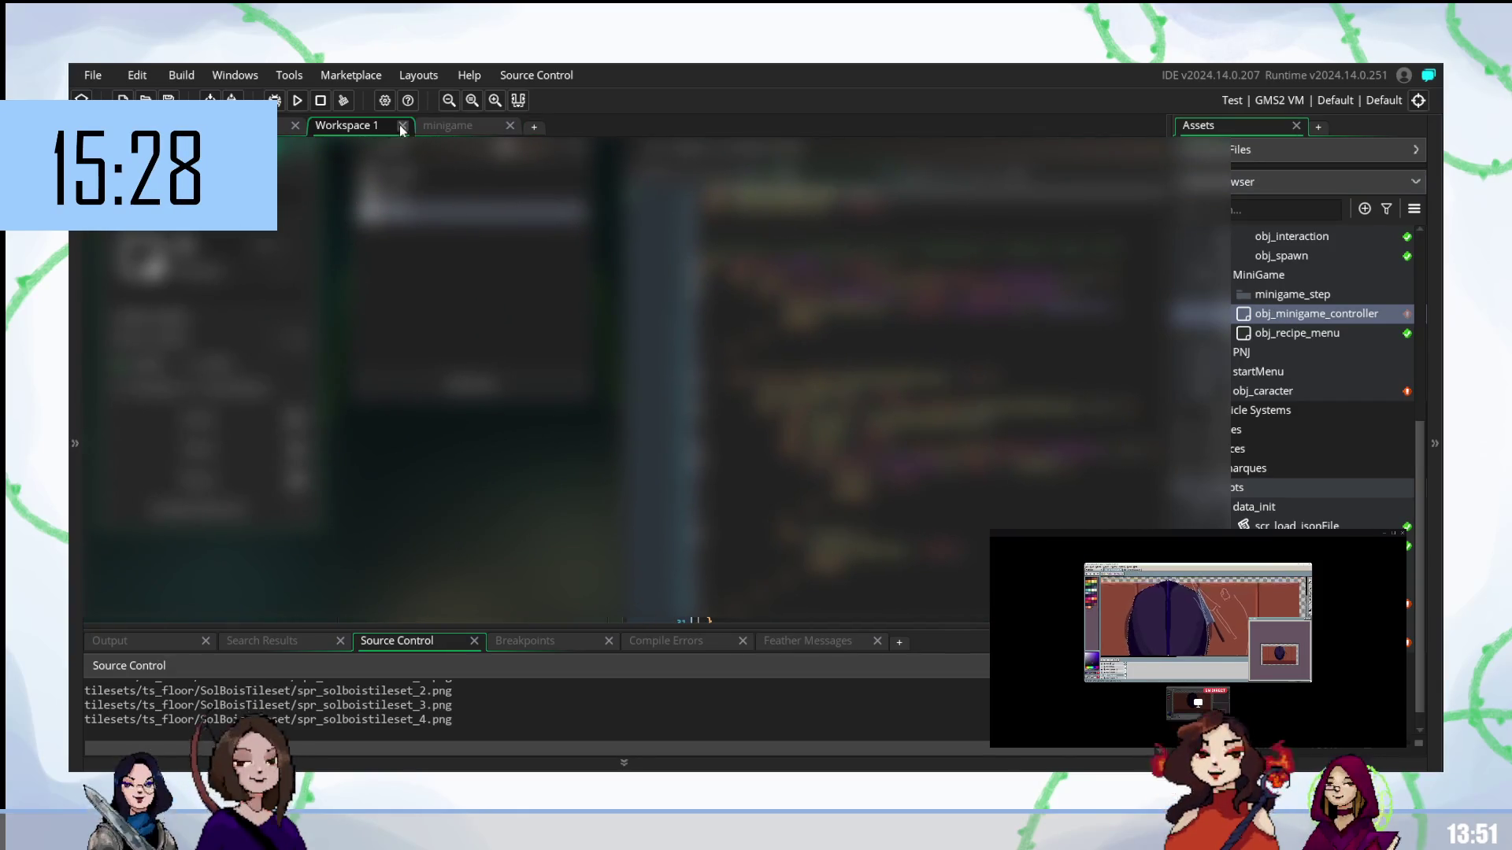
left_click(401, 126)
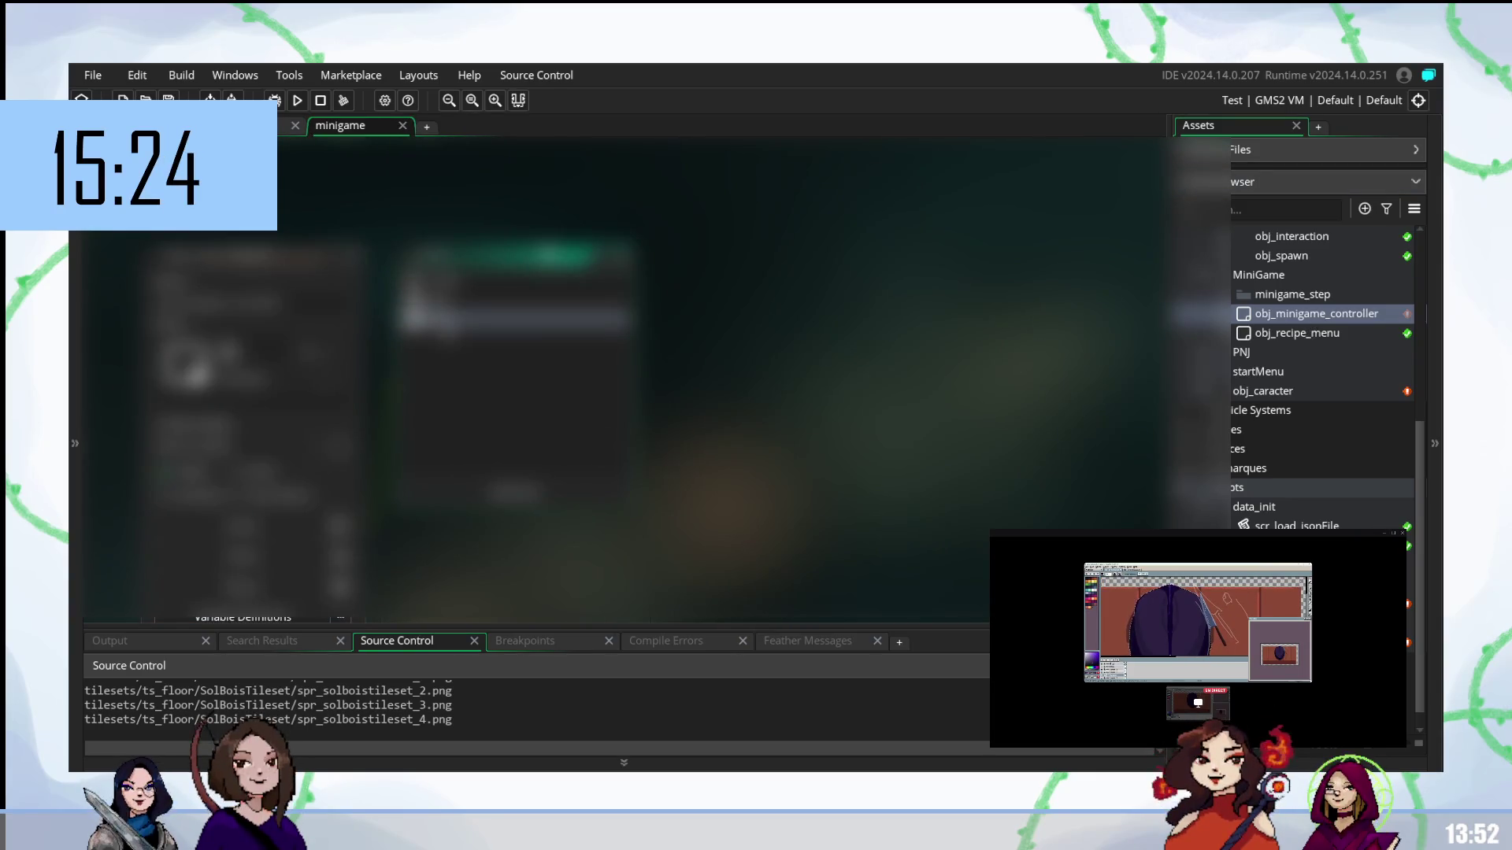
key("Return")
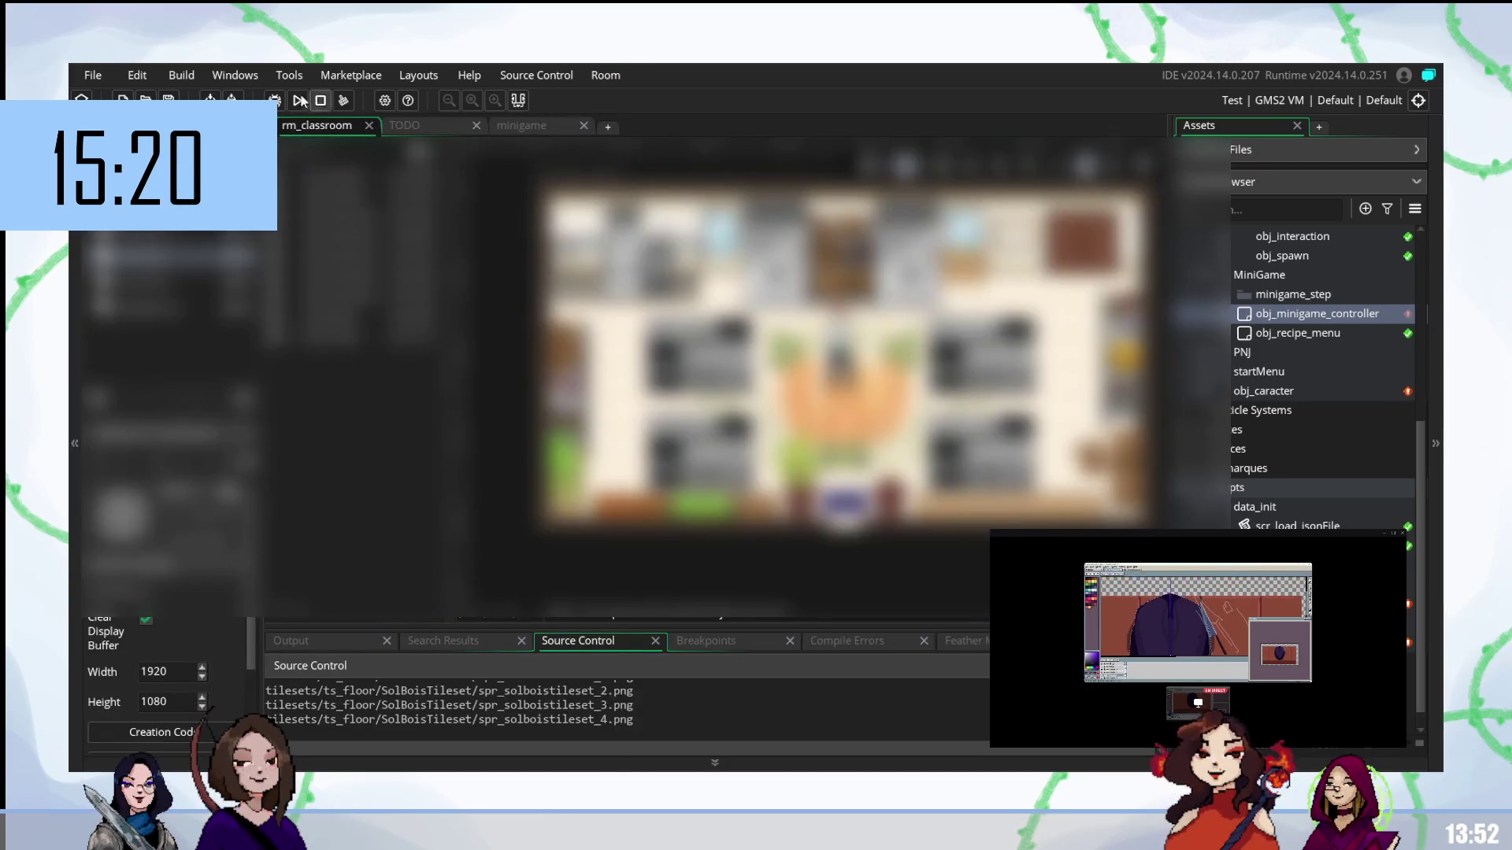
left_click(431, 126)
left_click_drag(431, 126, 441, 130)
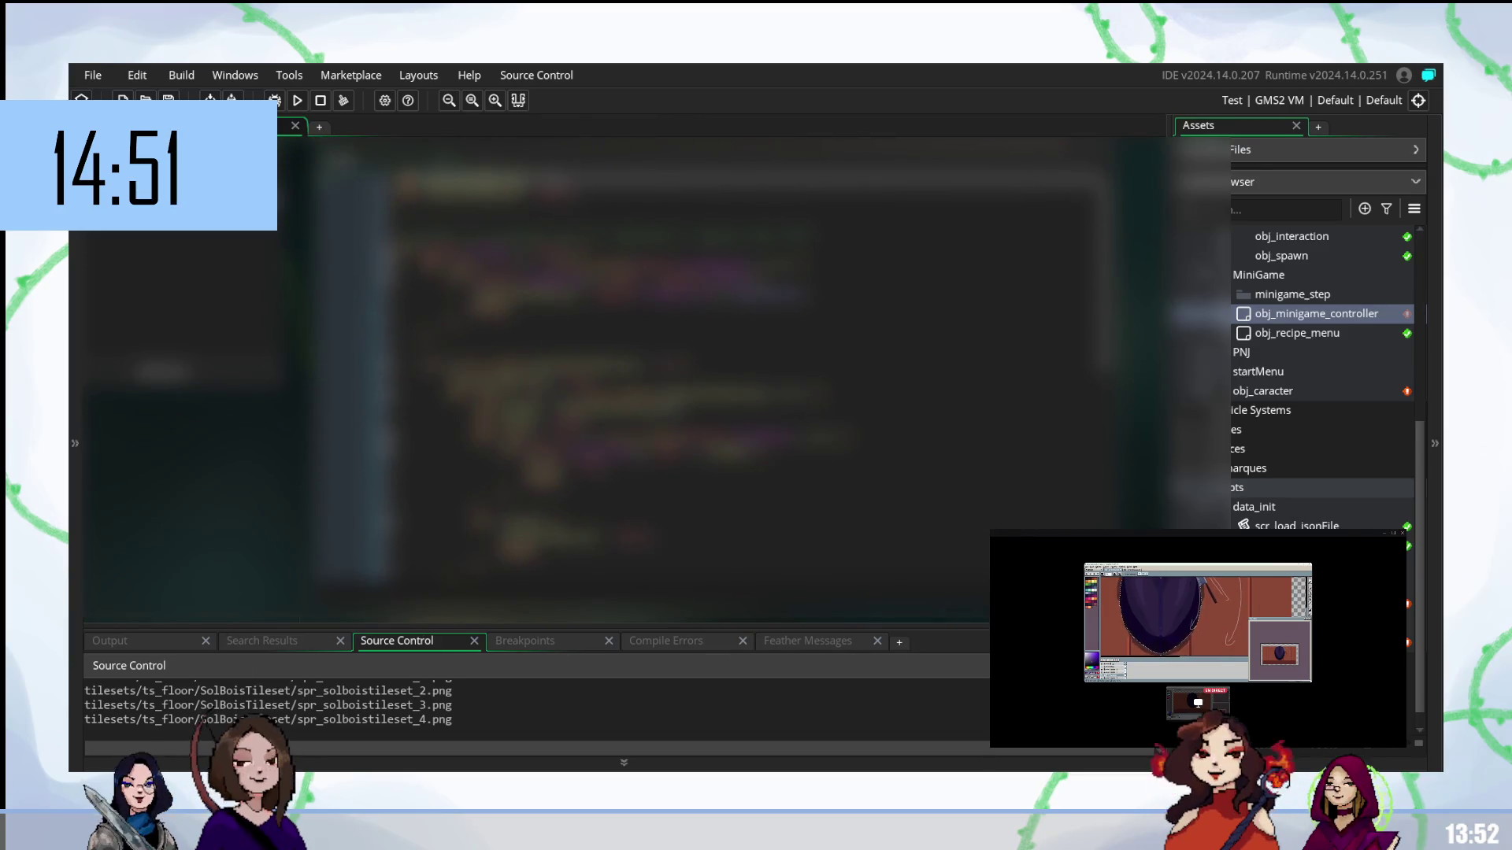
- Select a line in the minigame code and move down to the next line
left_click(520, 279)
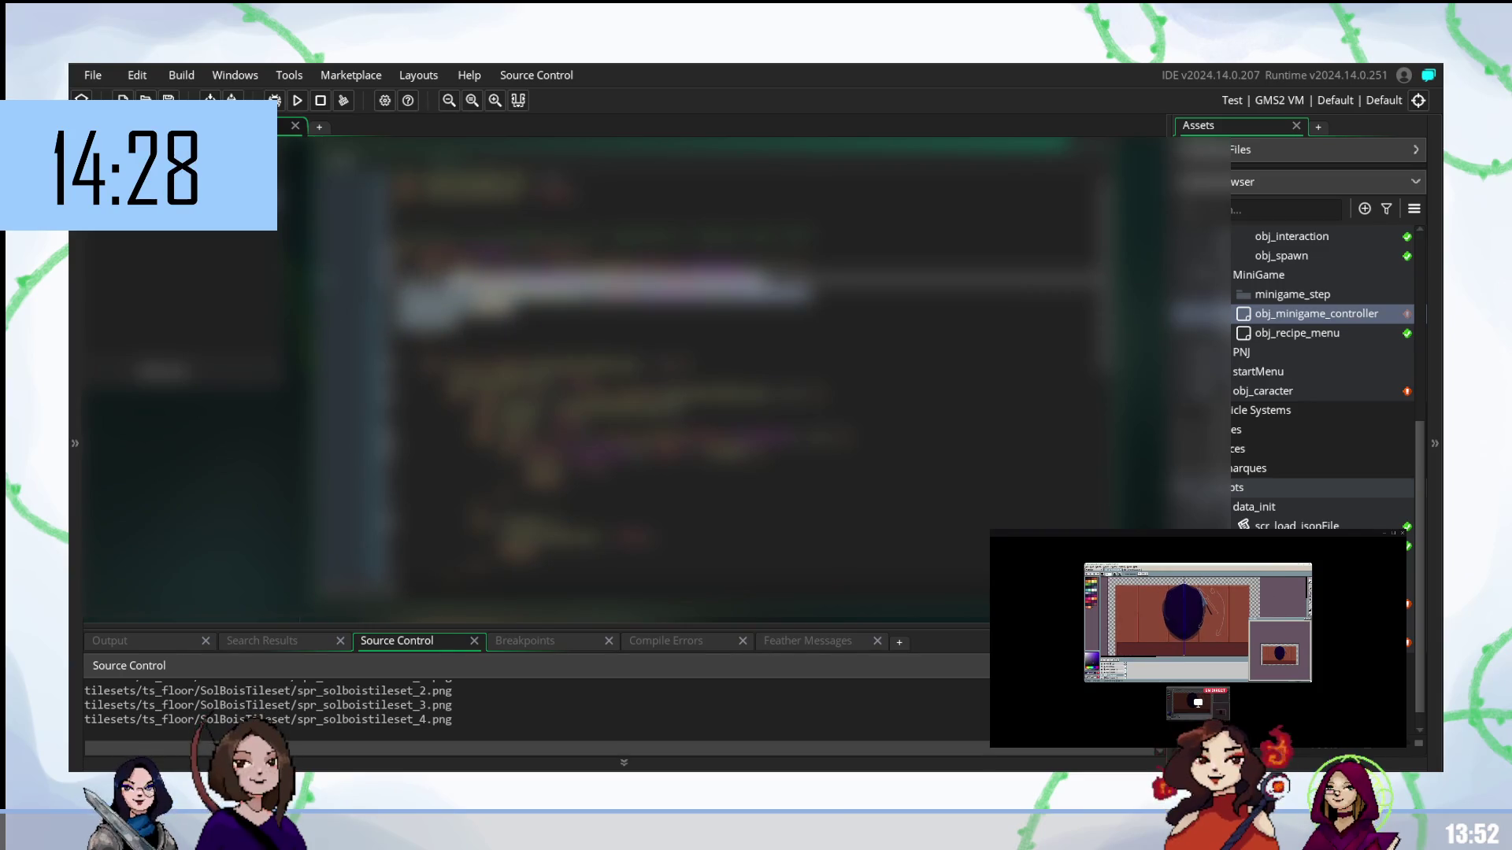
key("Down")
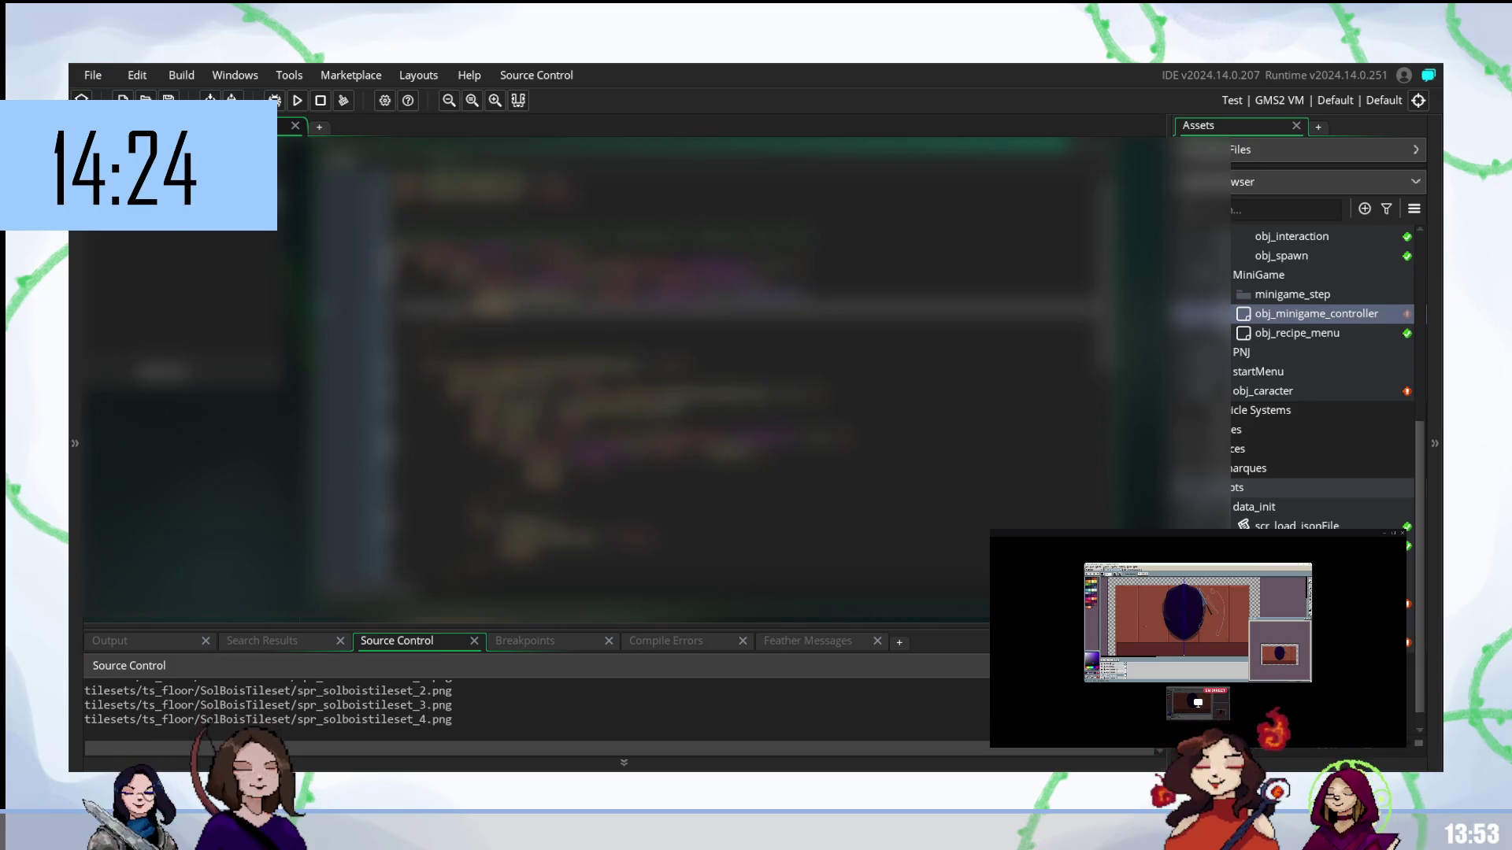
- Shift the current code line down and back up, then open obj_minigame_controller
key("Down")
key("Down")
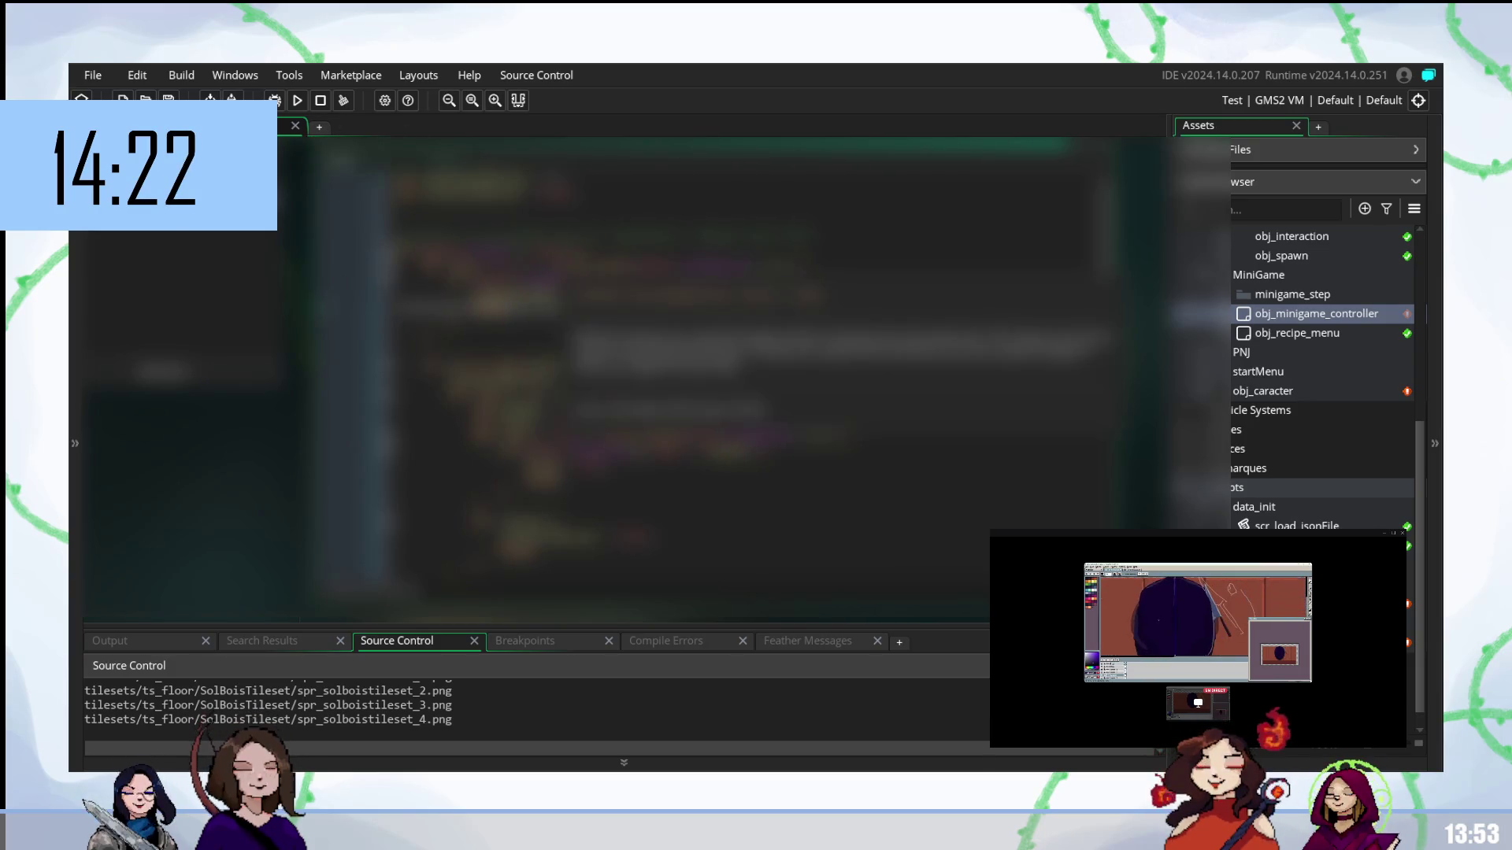
key("Up")
key("Down")
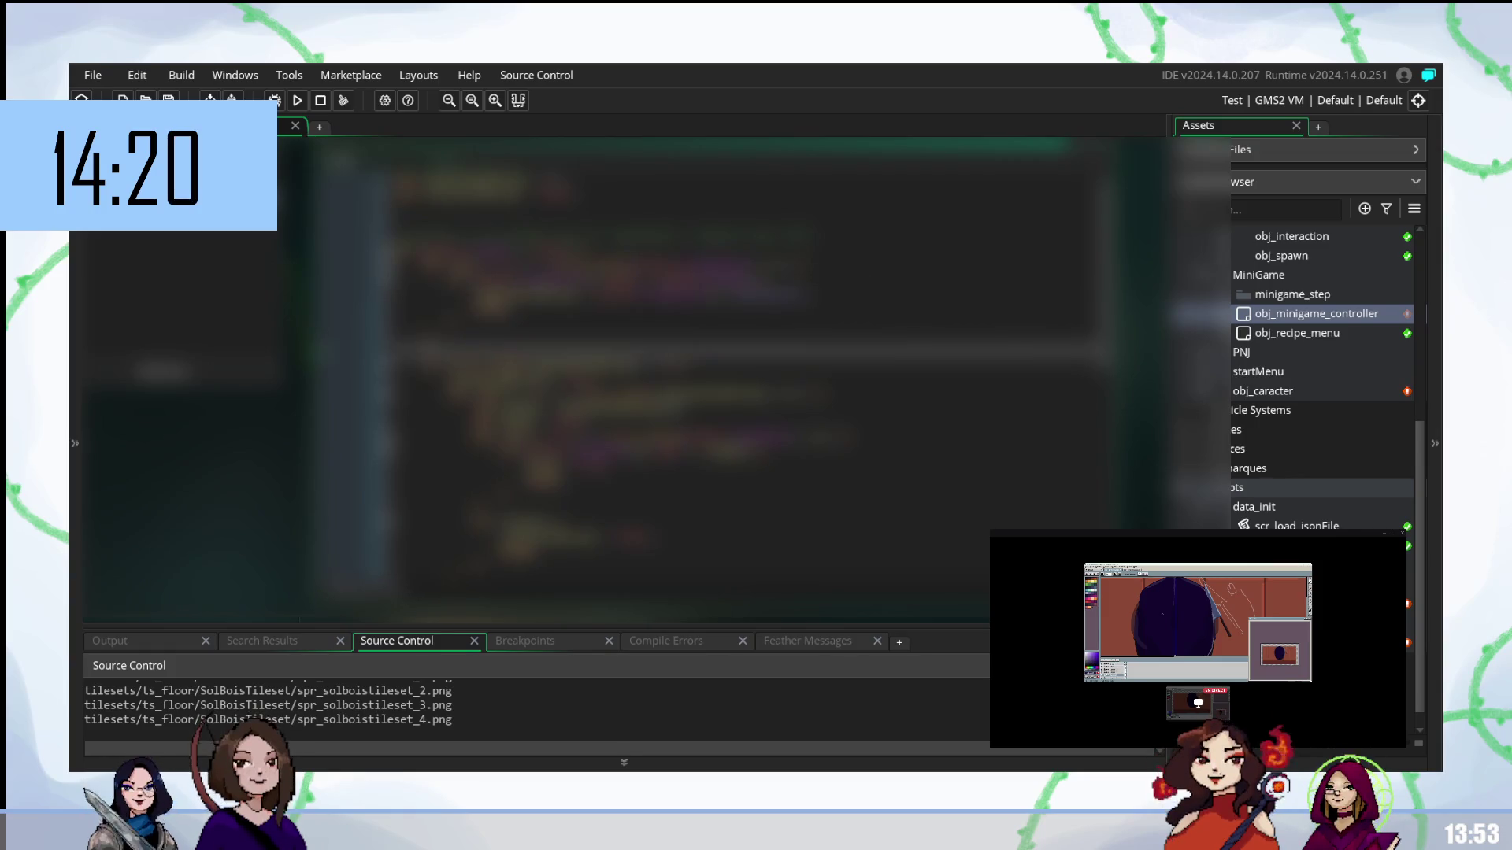
key("Up")
key("Up")
key("Up")
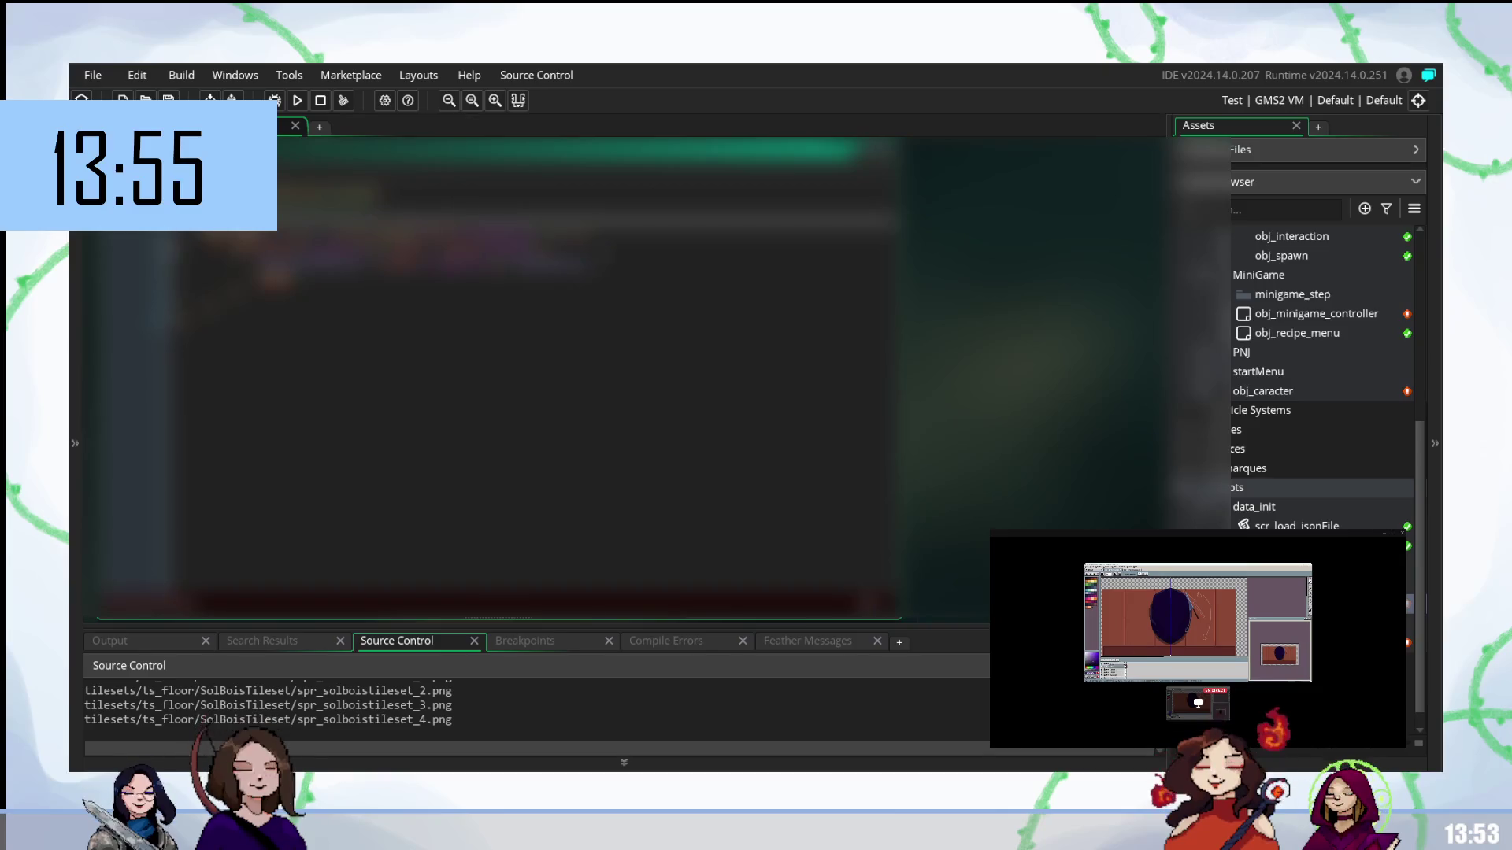
double_click(1308, 315)
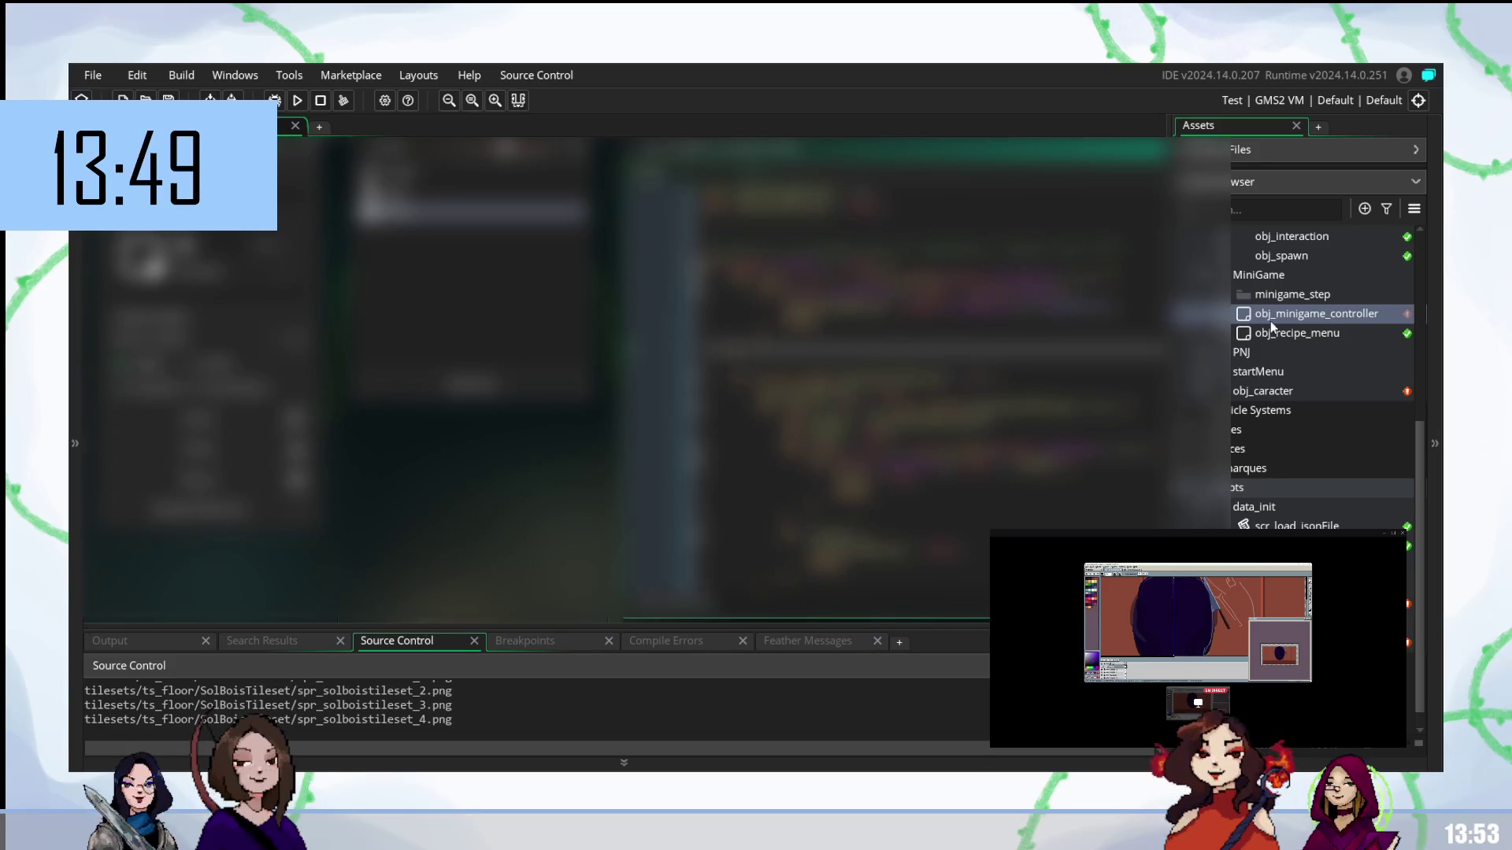
- Scroll through the code and reopen obj_minigame_controller from the Asset Browser
scroll(622, 378, "down", 3)
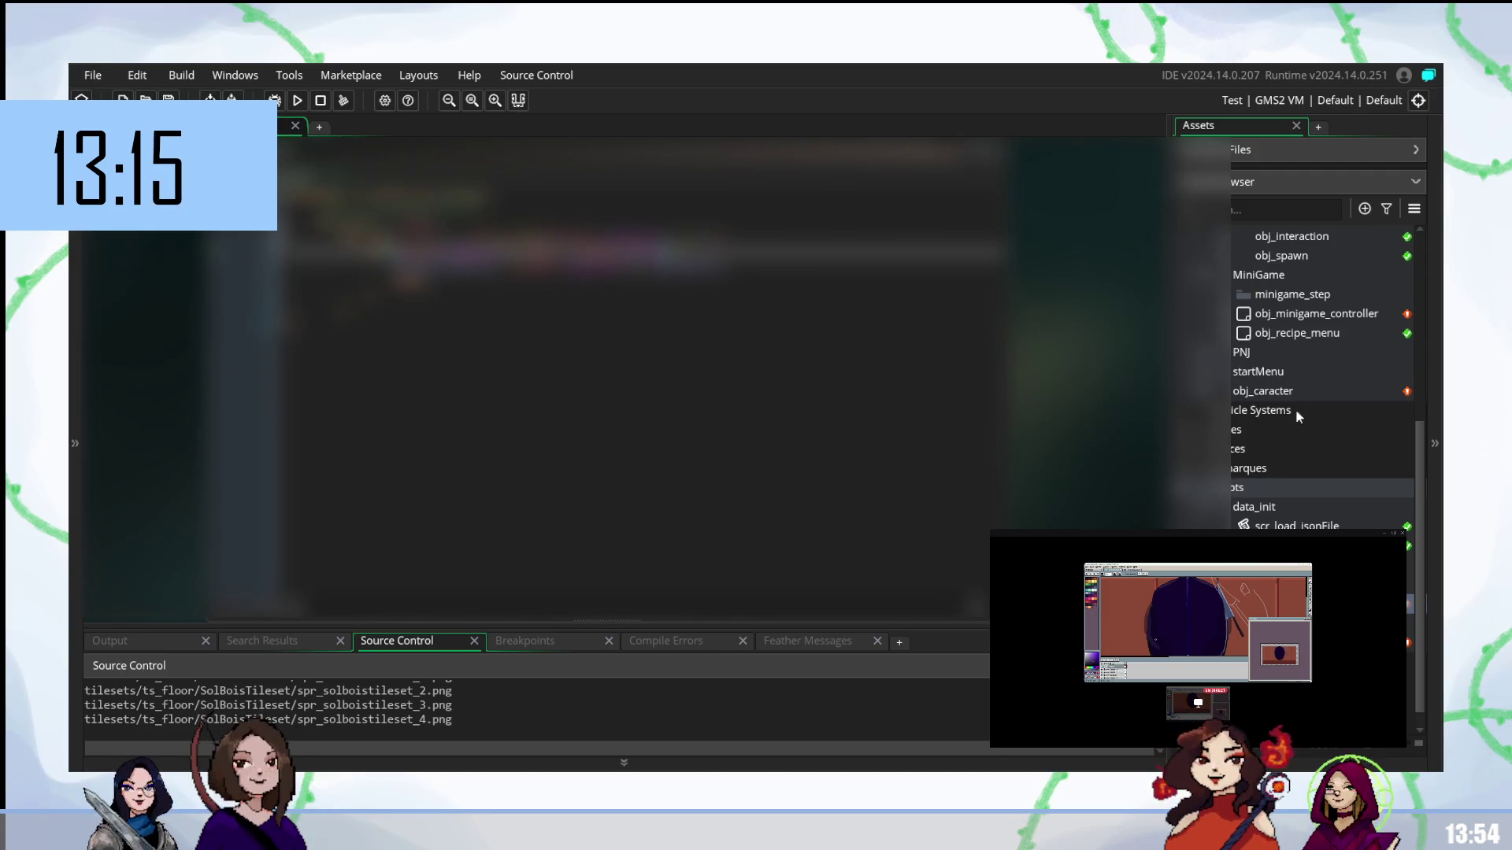
double_click(1323, 314)
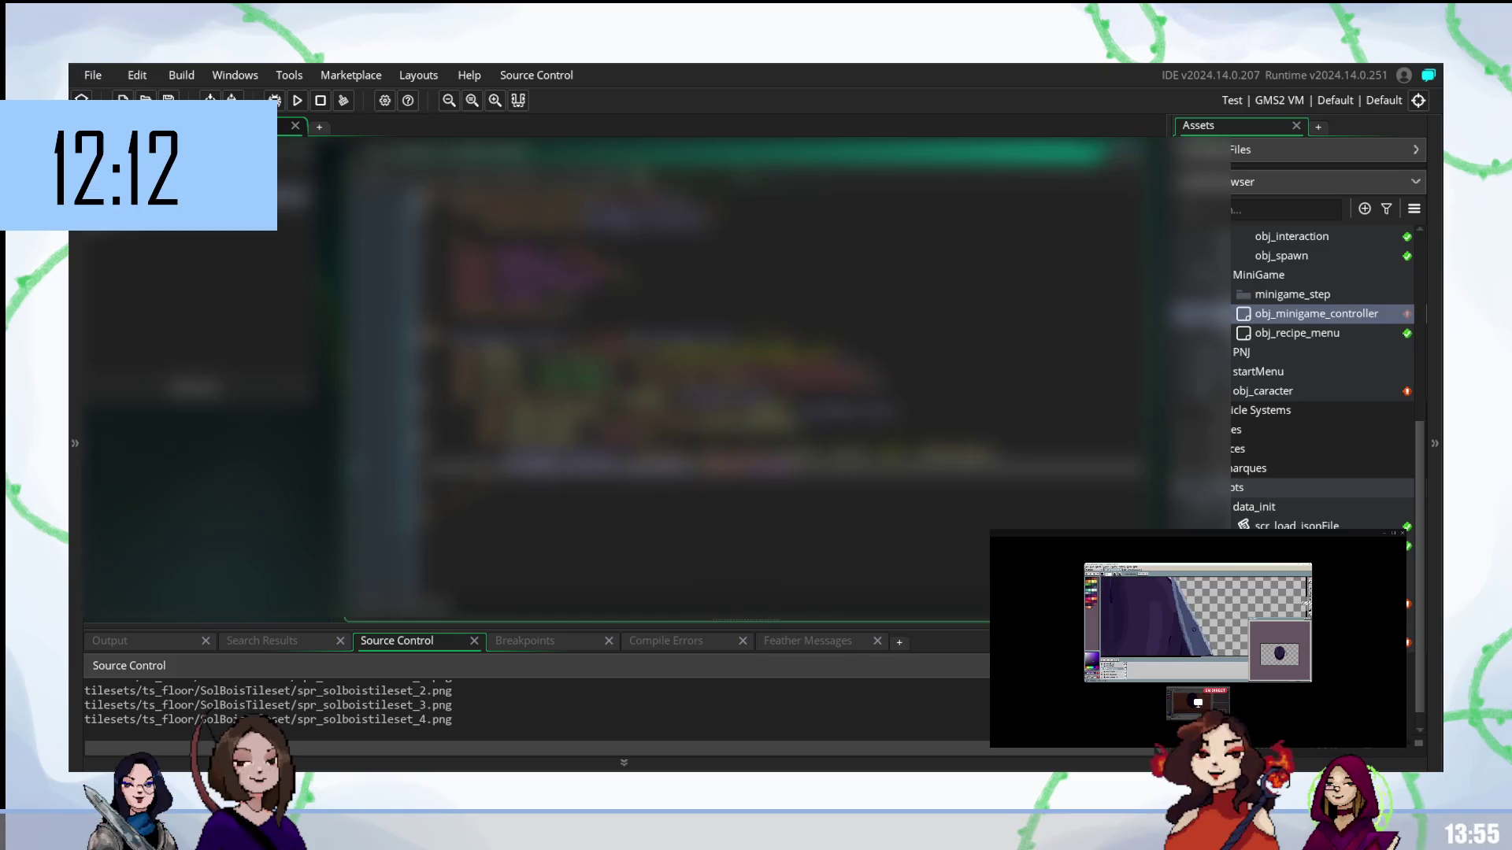
- Scroll up and down through obj_minigame_controller's event code to review it
scroll(629, 376, "down", 1)
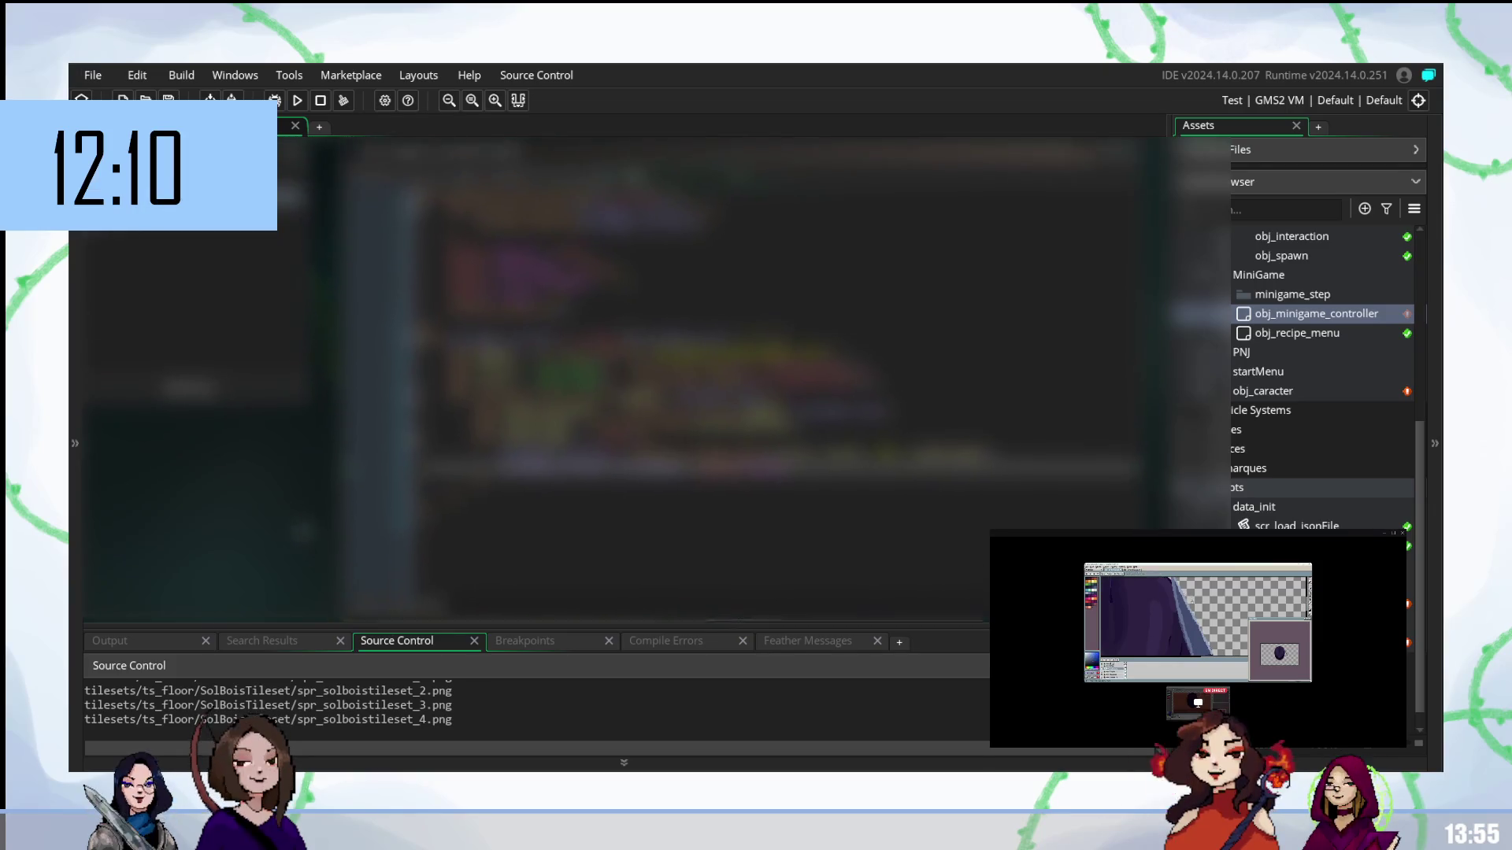
scroll(740, 377, "up", 1)
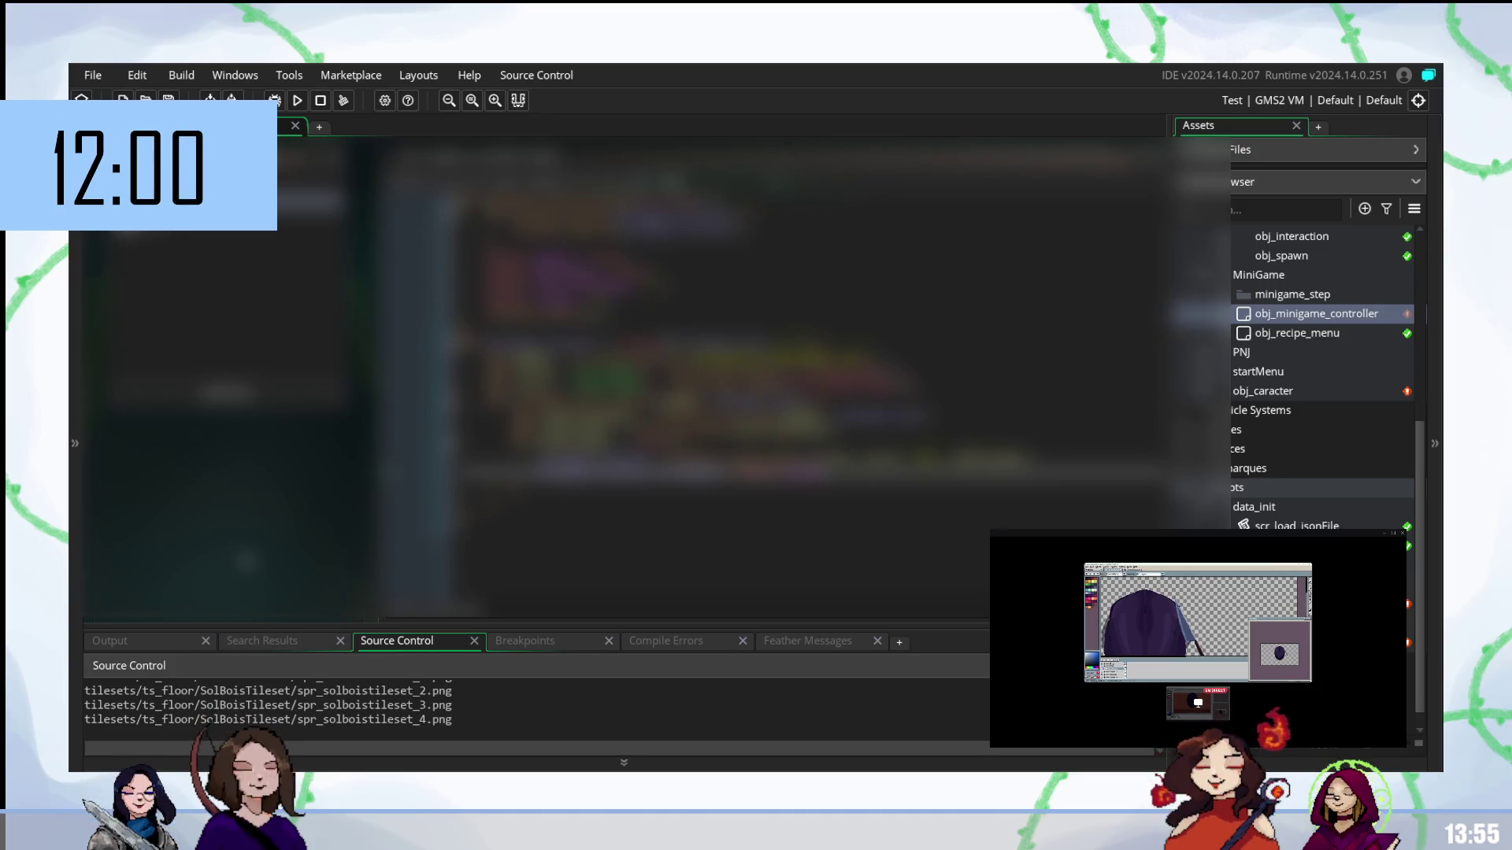
scroll(1274, 409, "up", 5)
- Open obj_gameManager from the Asset Browser and scroll through its event code
double_click(1288, 360)
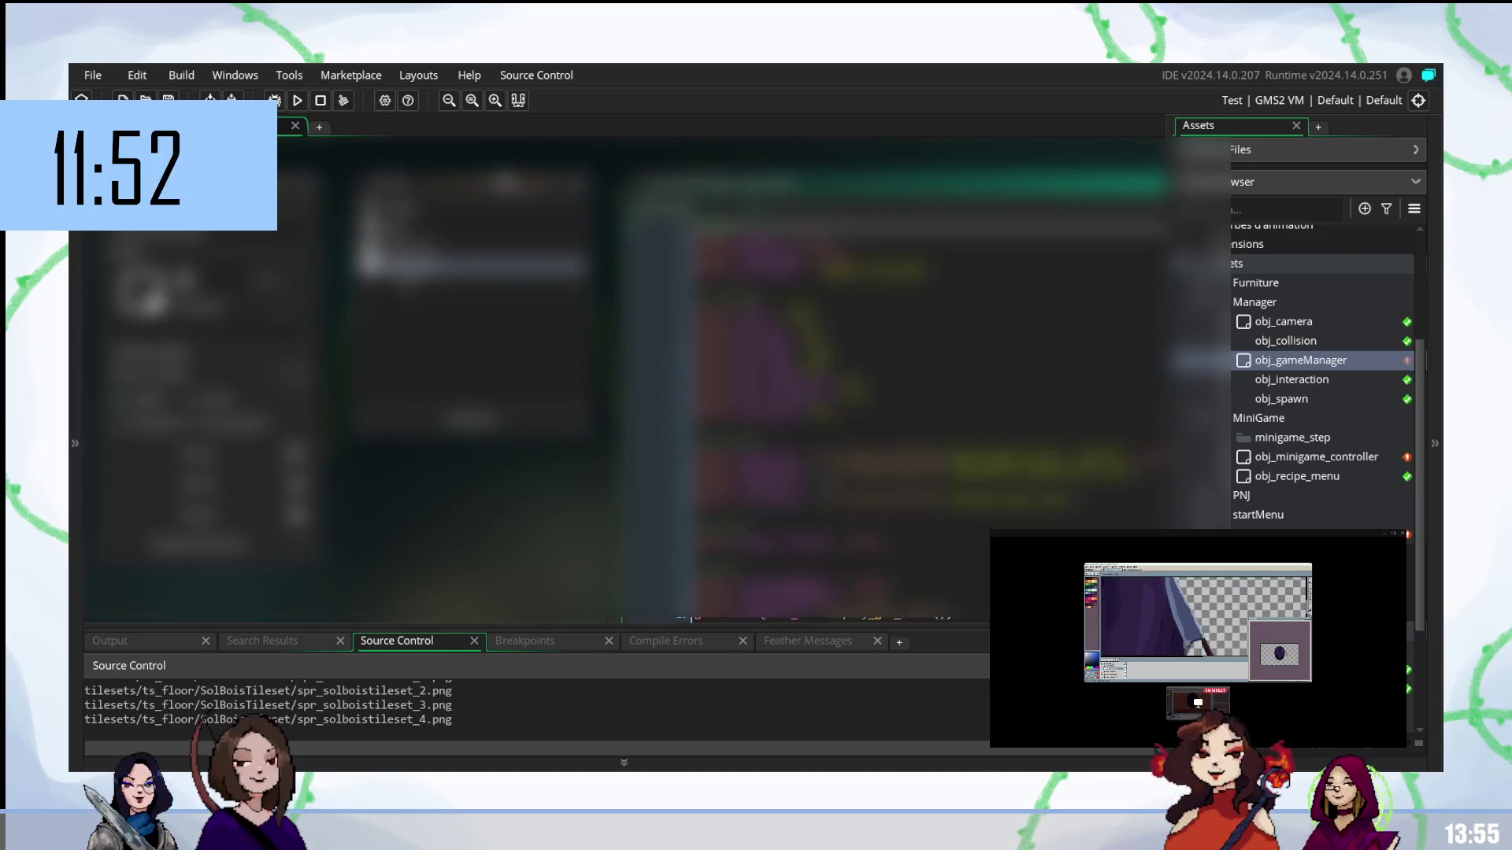
scroll(881, 343, "down", 5)
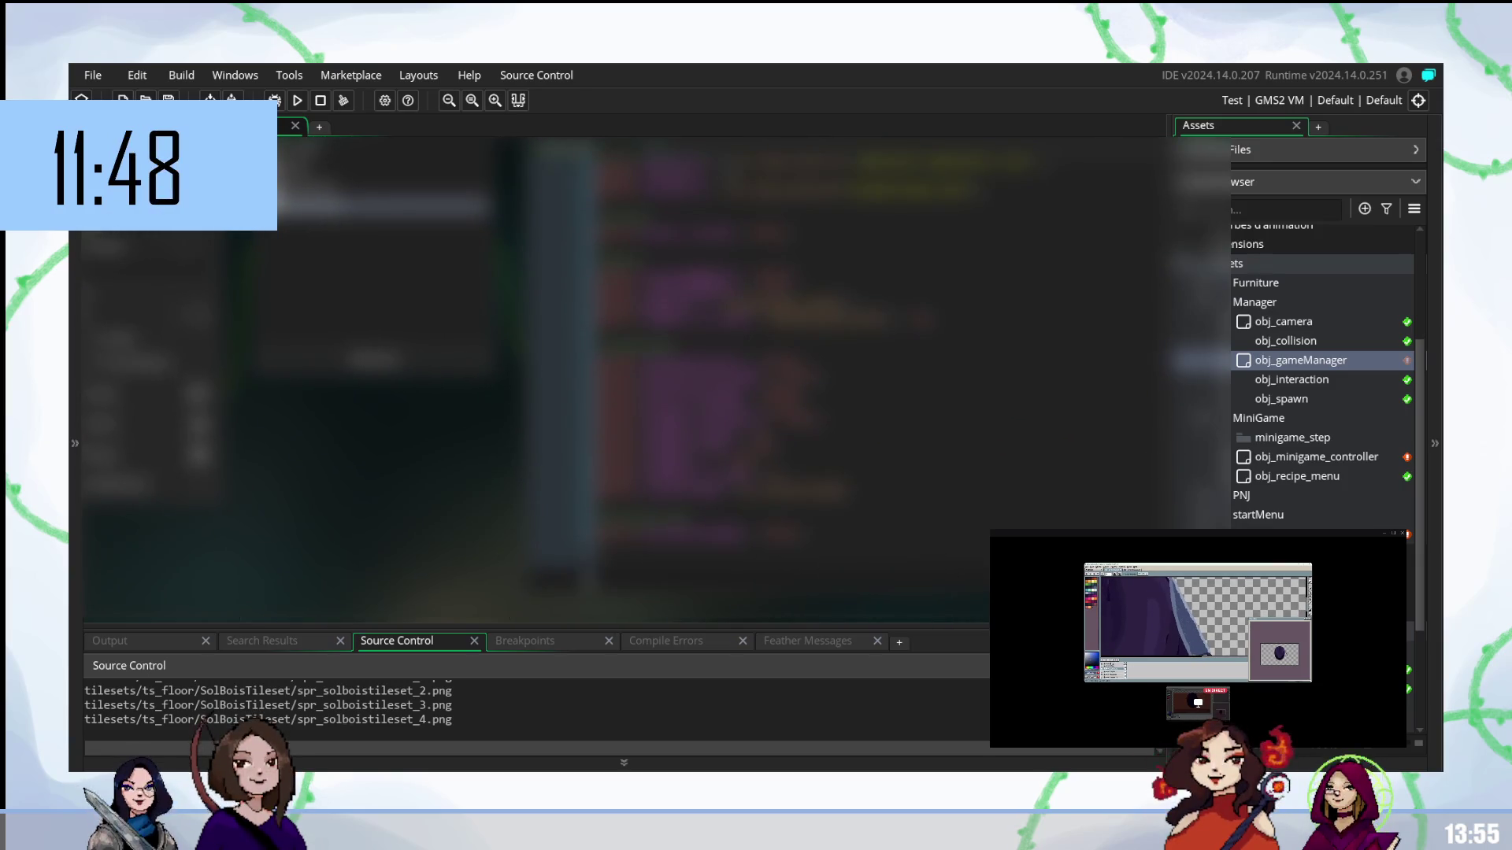
scroll(882, 373, "up", 5)
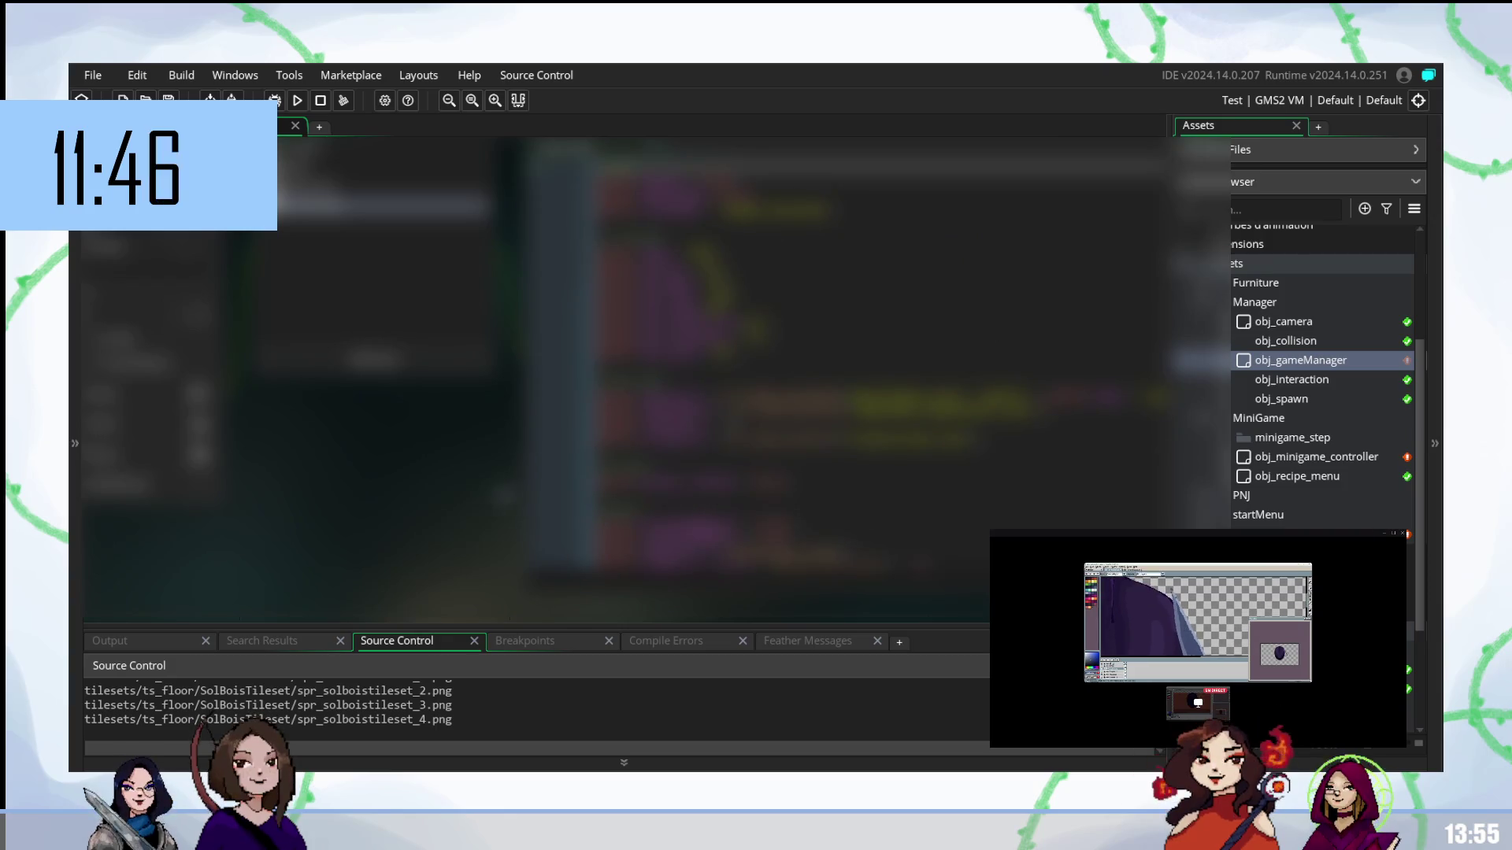
scroll(624, 380, "up", 5)
scroll(378, 620, "up", 2)
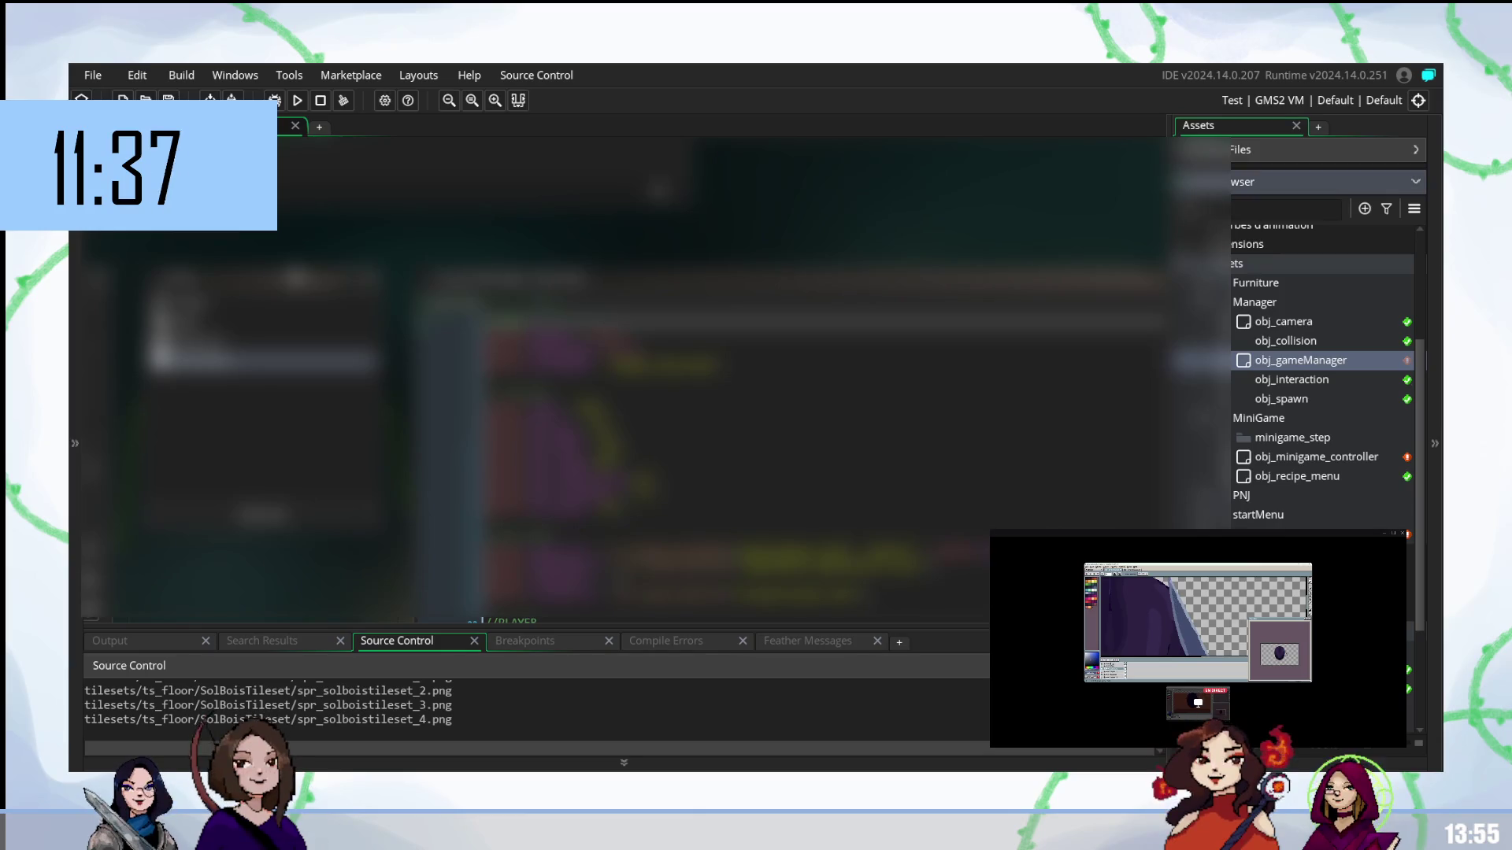
type("recipe")
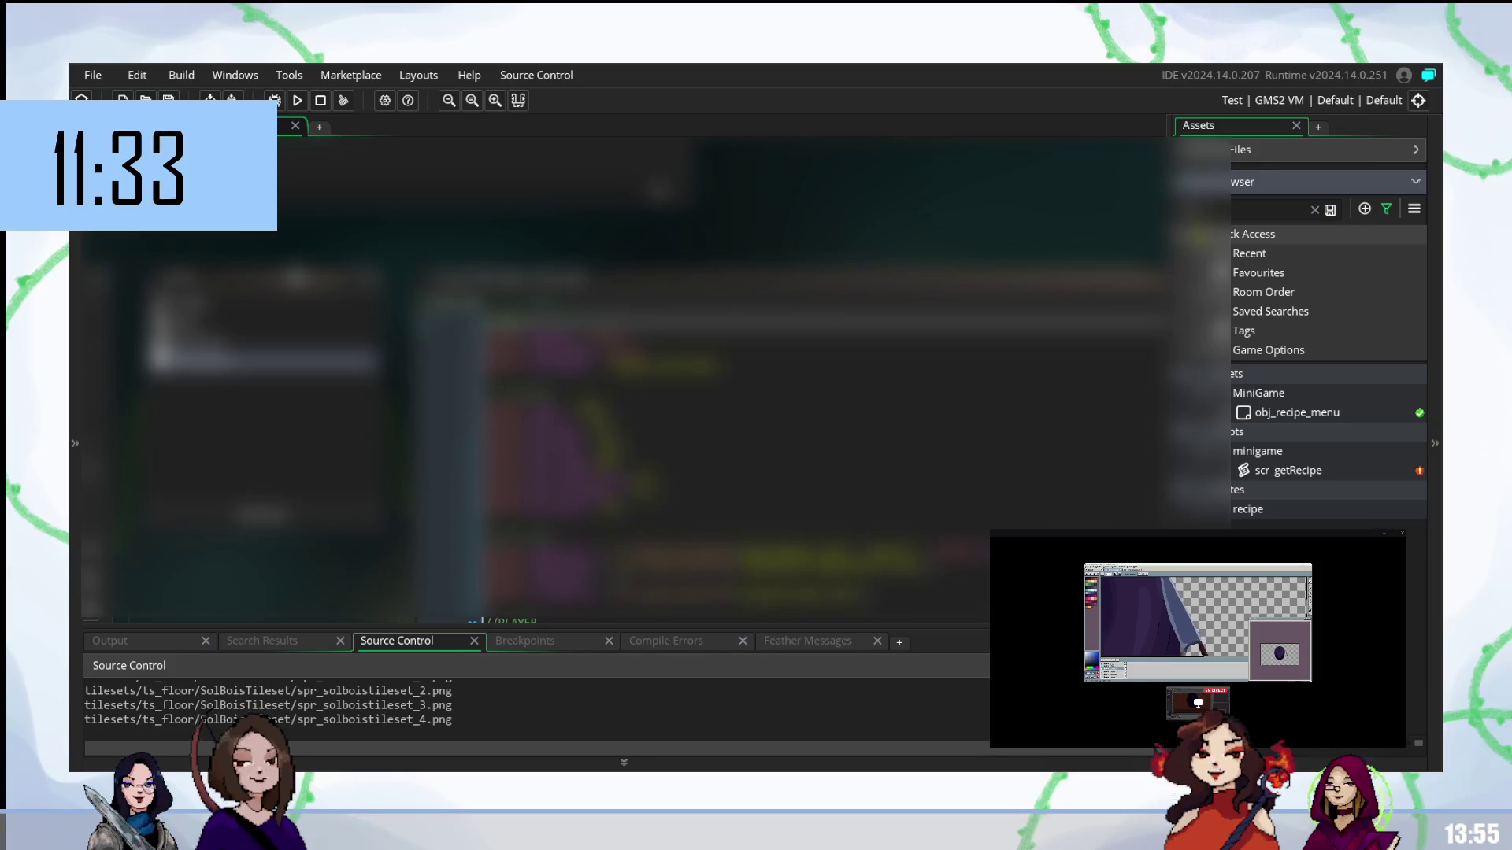
key("BackSpace")
key("BackSpace")
key("BackSpace")
type("ingredient")
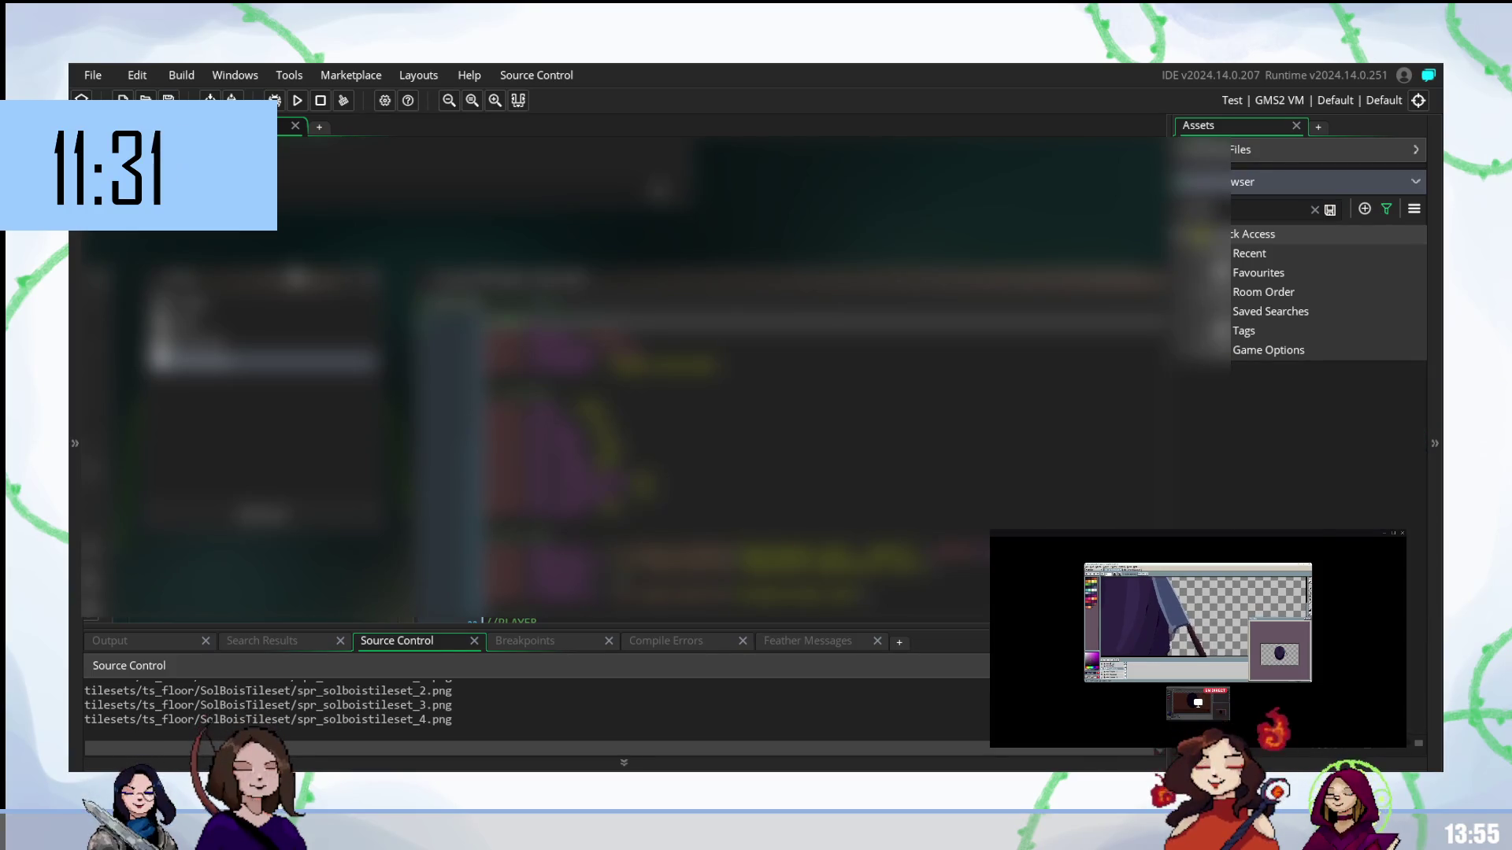
key("ctrl+a")
key("BackSpace")
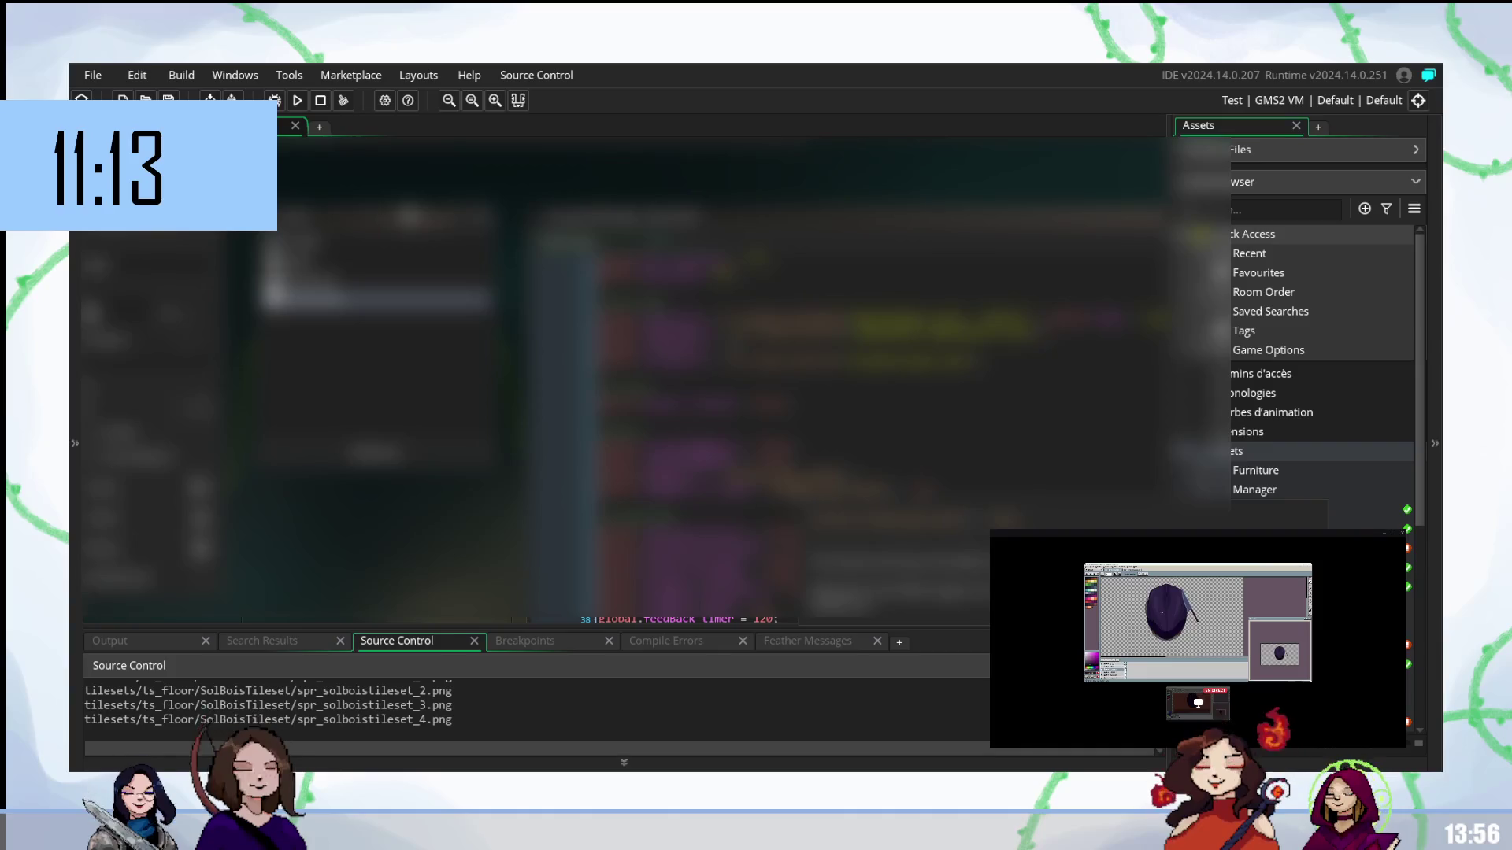
scroll(810, 378, "down", 2)
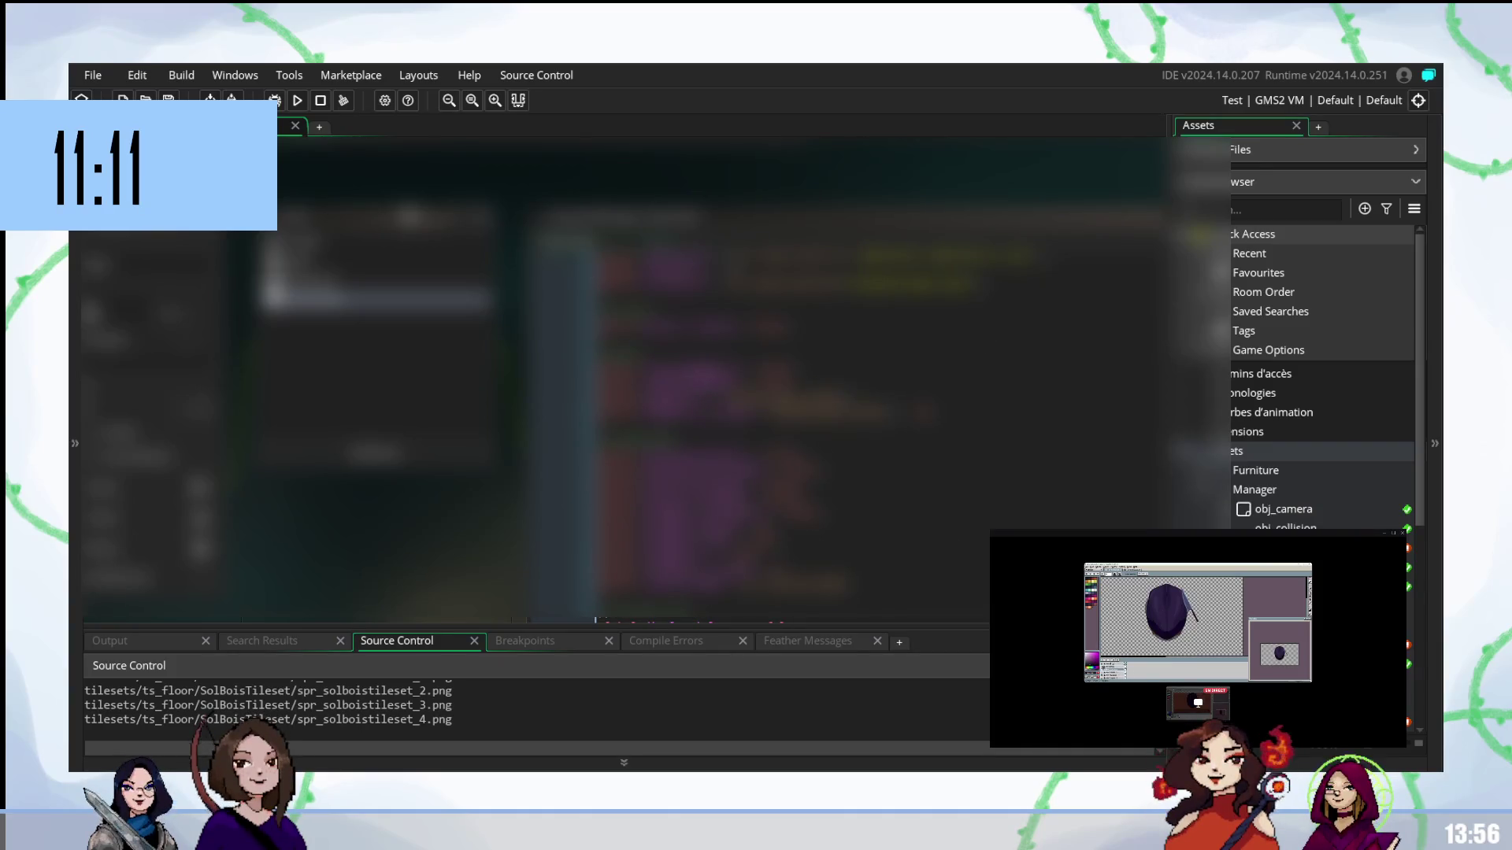
scroll(811, 377, "up", 2)
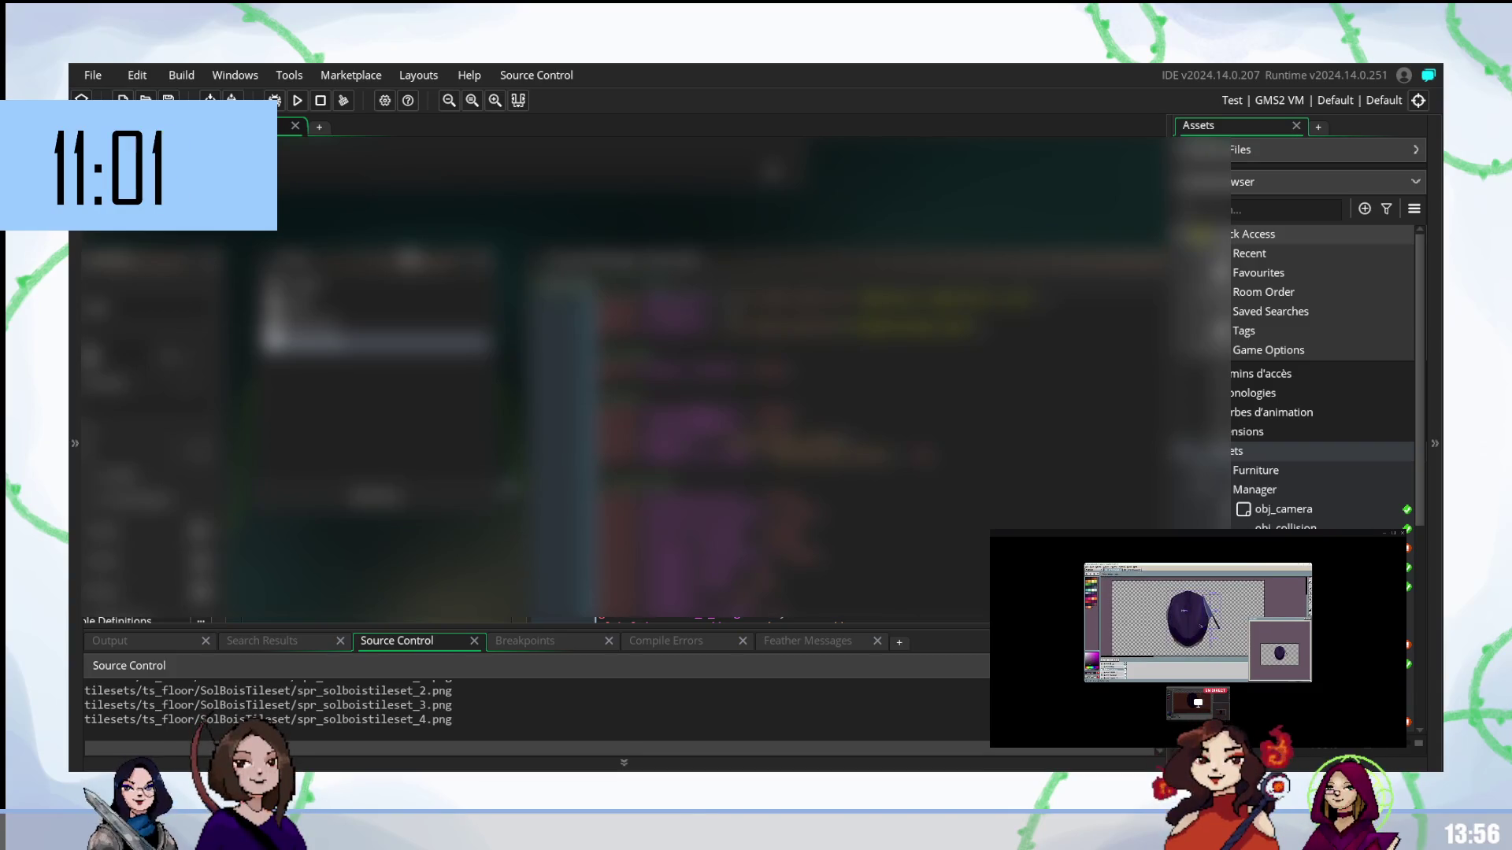
scroll(787, 394, "down", 3)
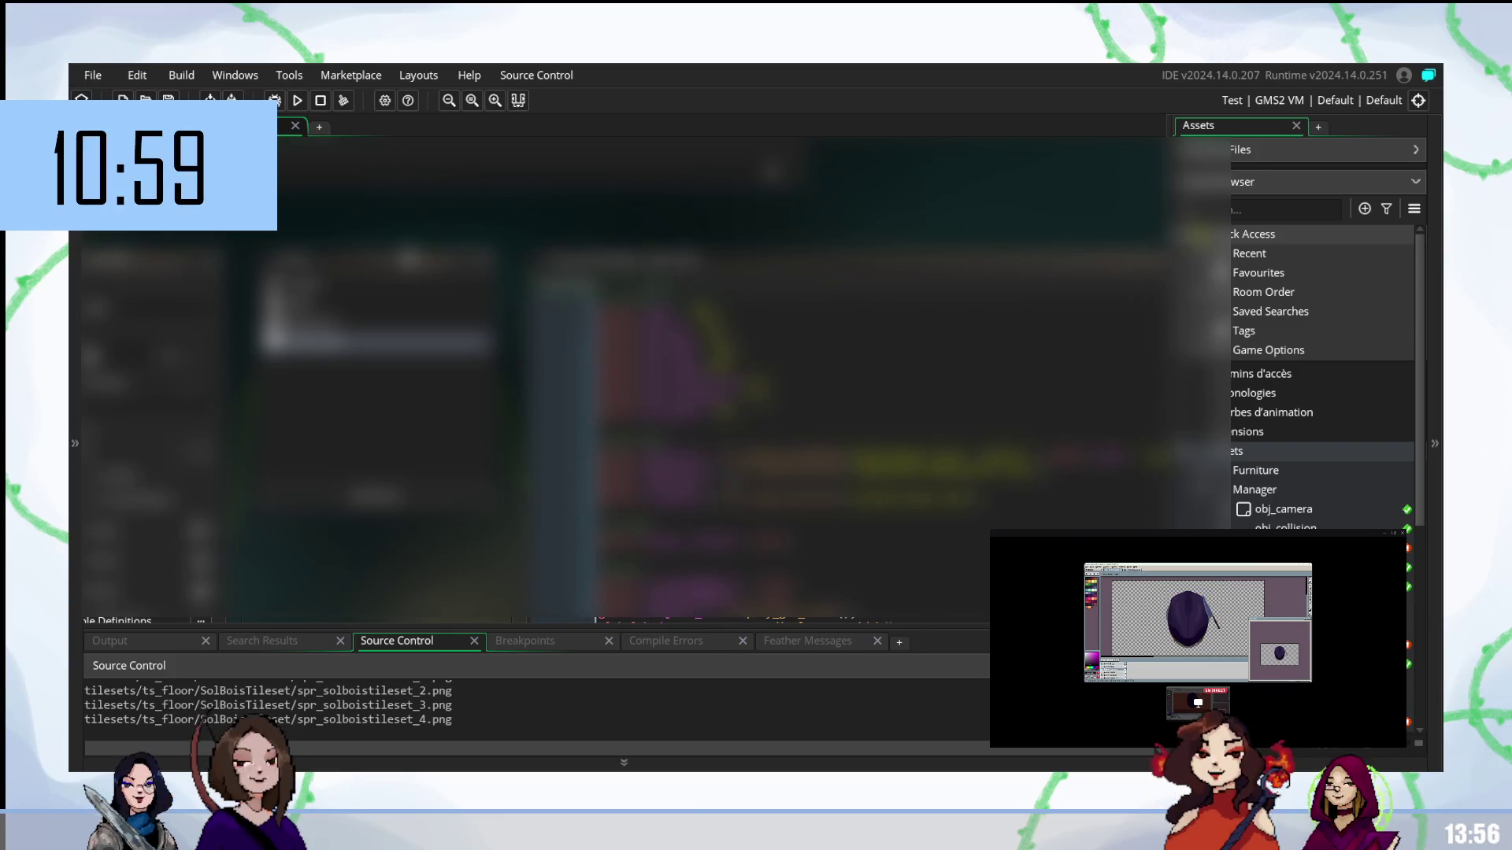
scroll(787, 394, "down", 3)
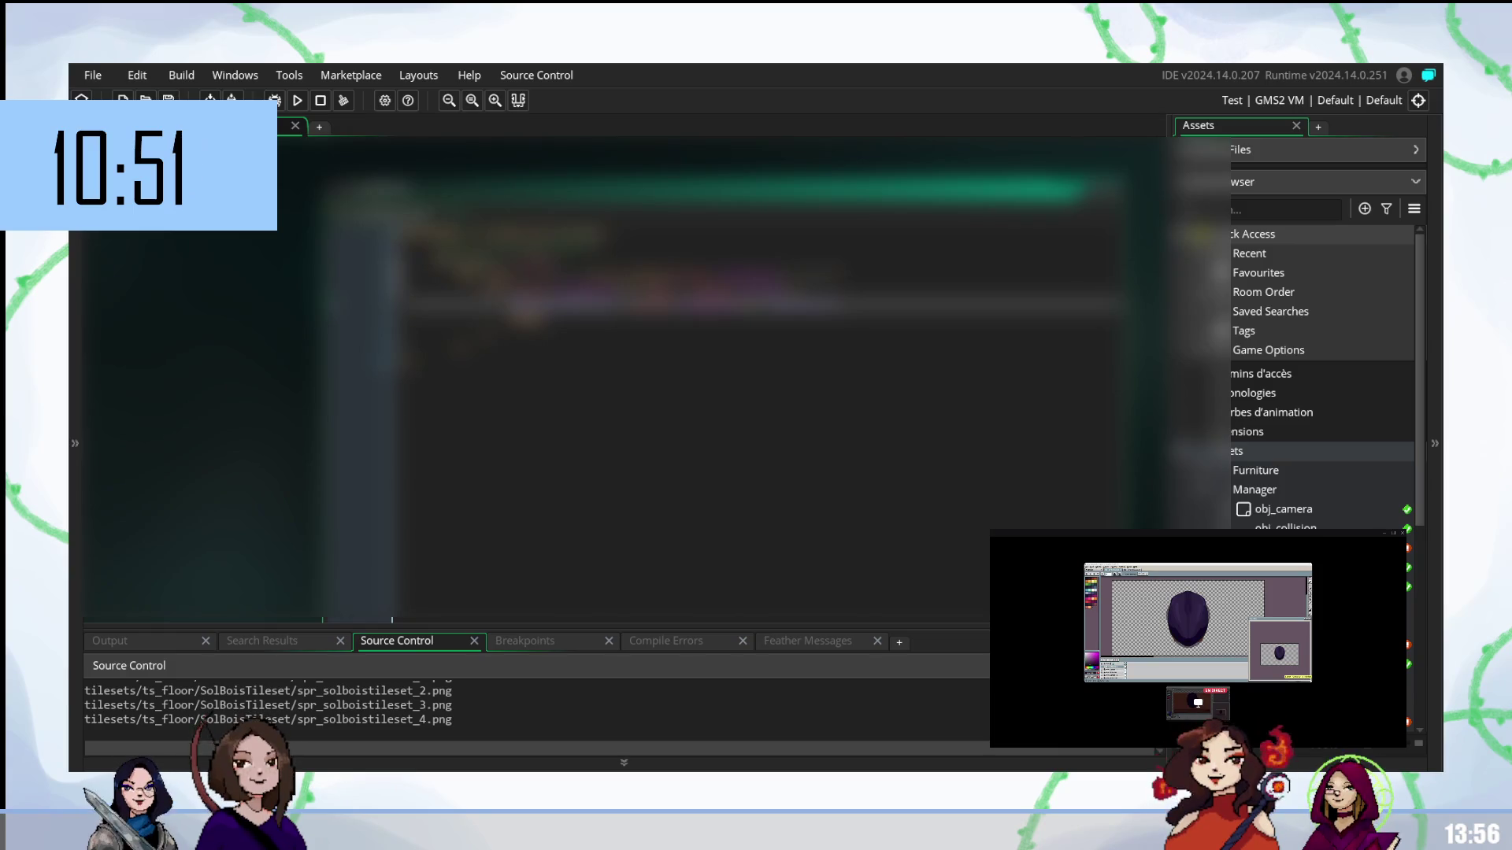
scroll(1323, 378, "down", 5)
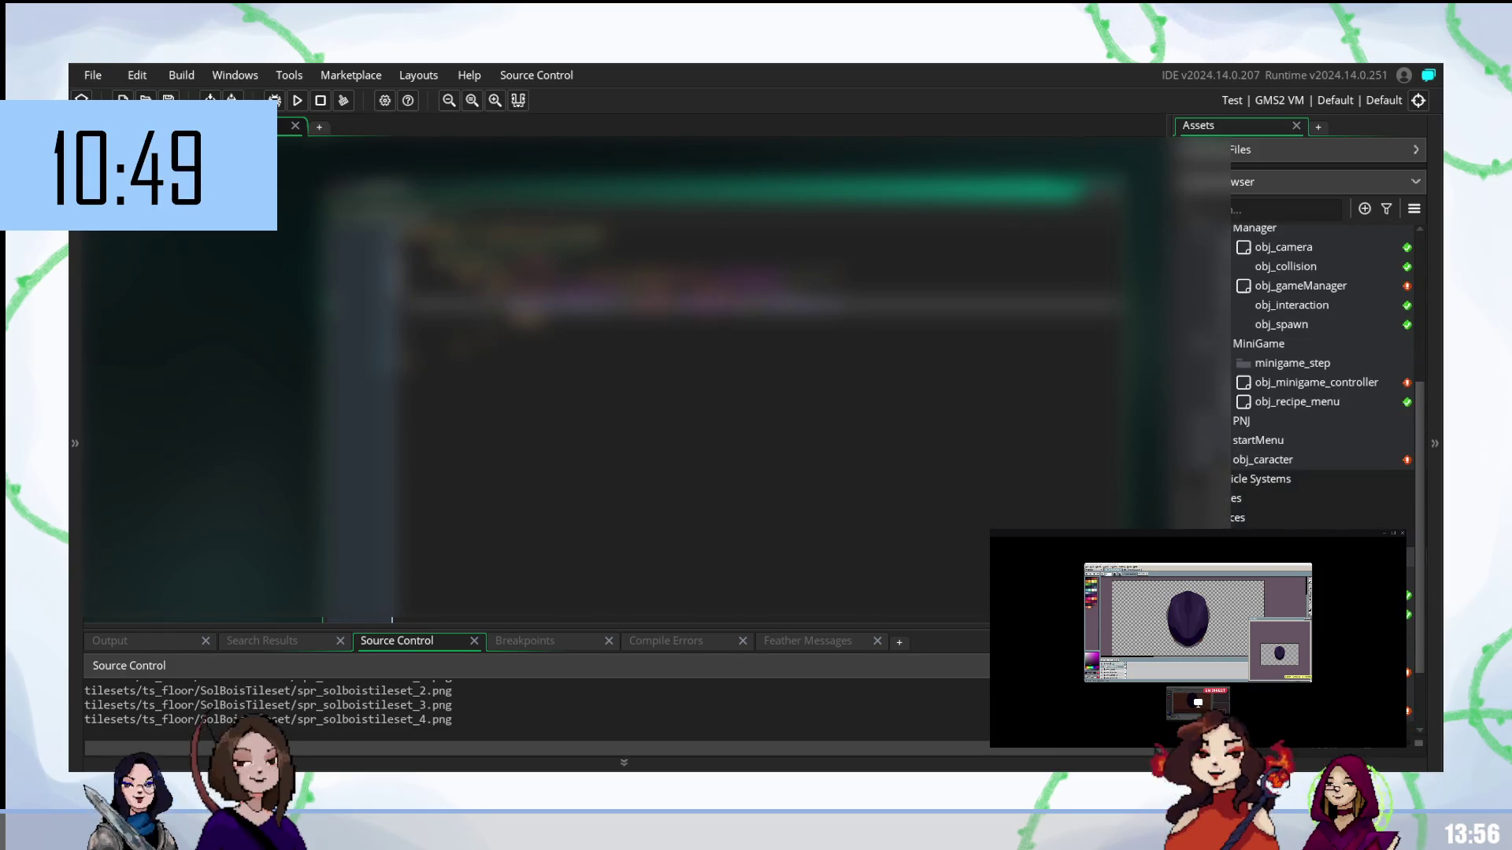
scroll(1323, 465, "down", 2)
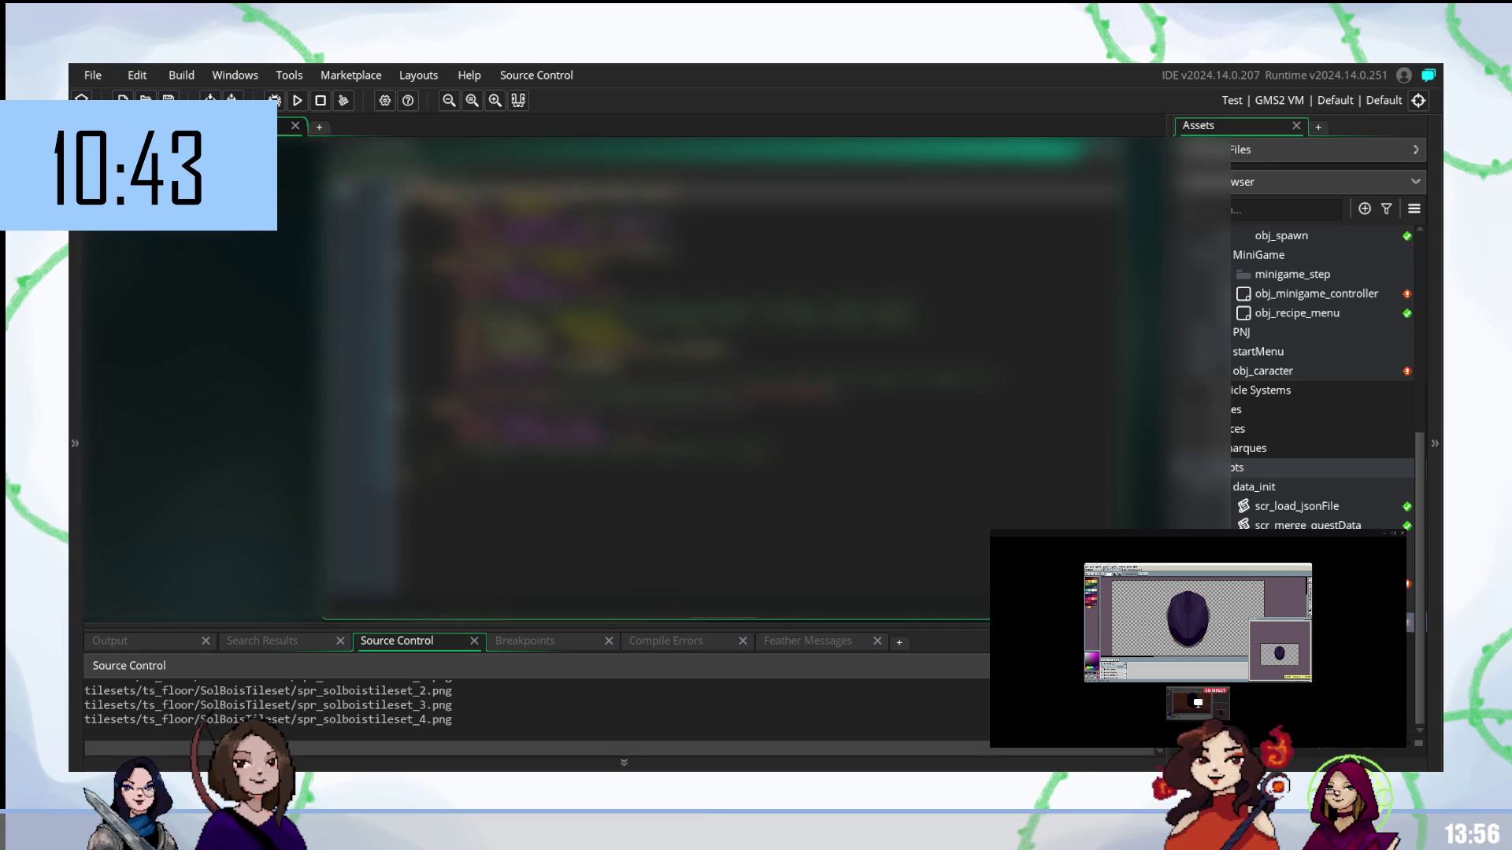
left_click(551, 364)
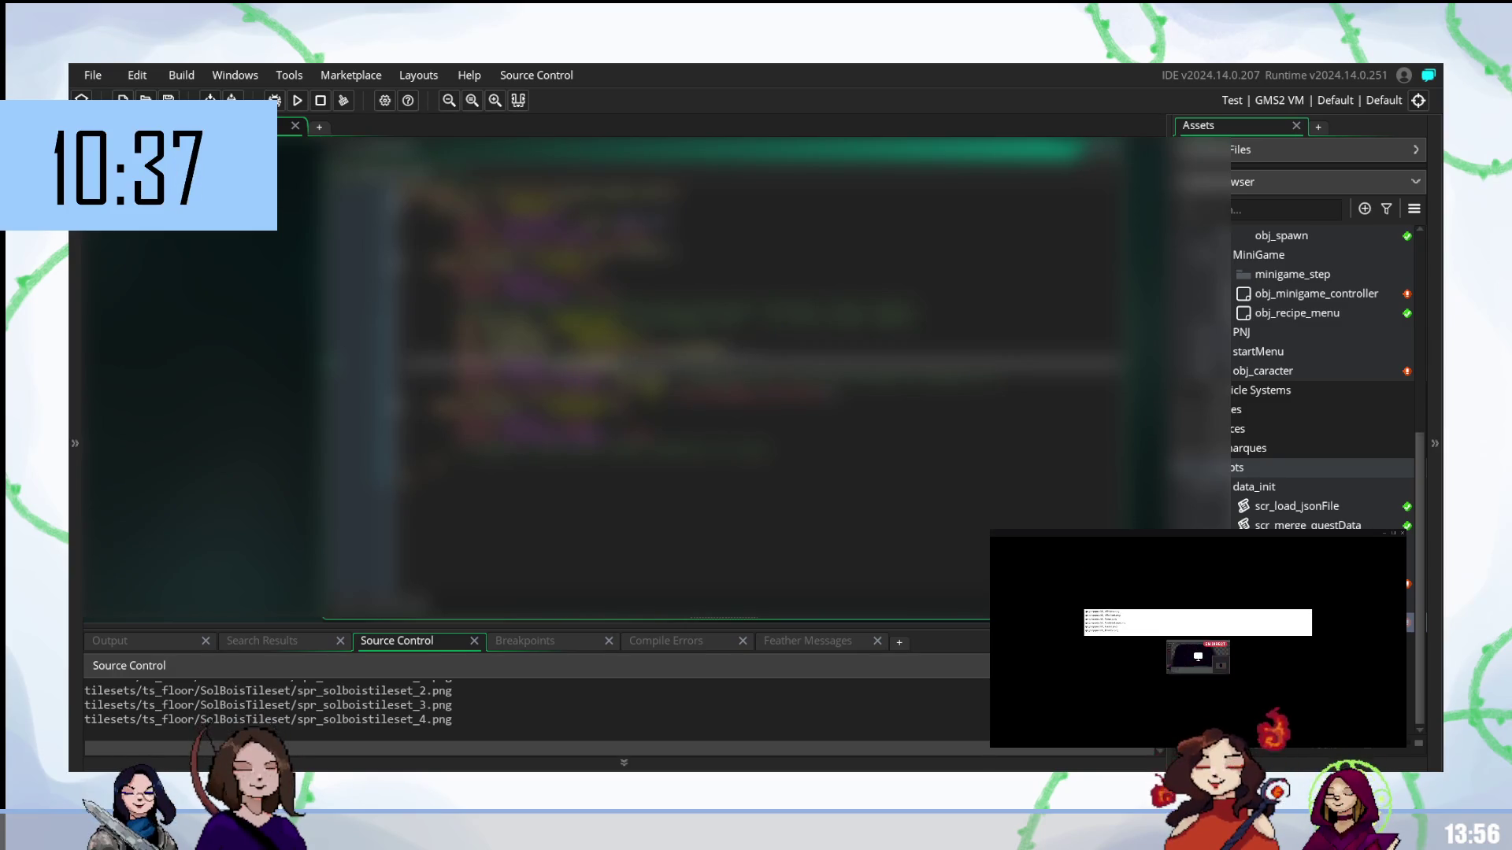
- Replace the selected part of the code line with pasted text and remove the leftover blank line
double_click(654, 349)
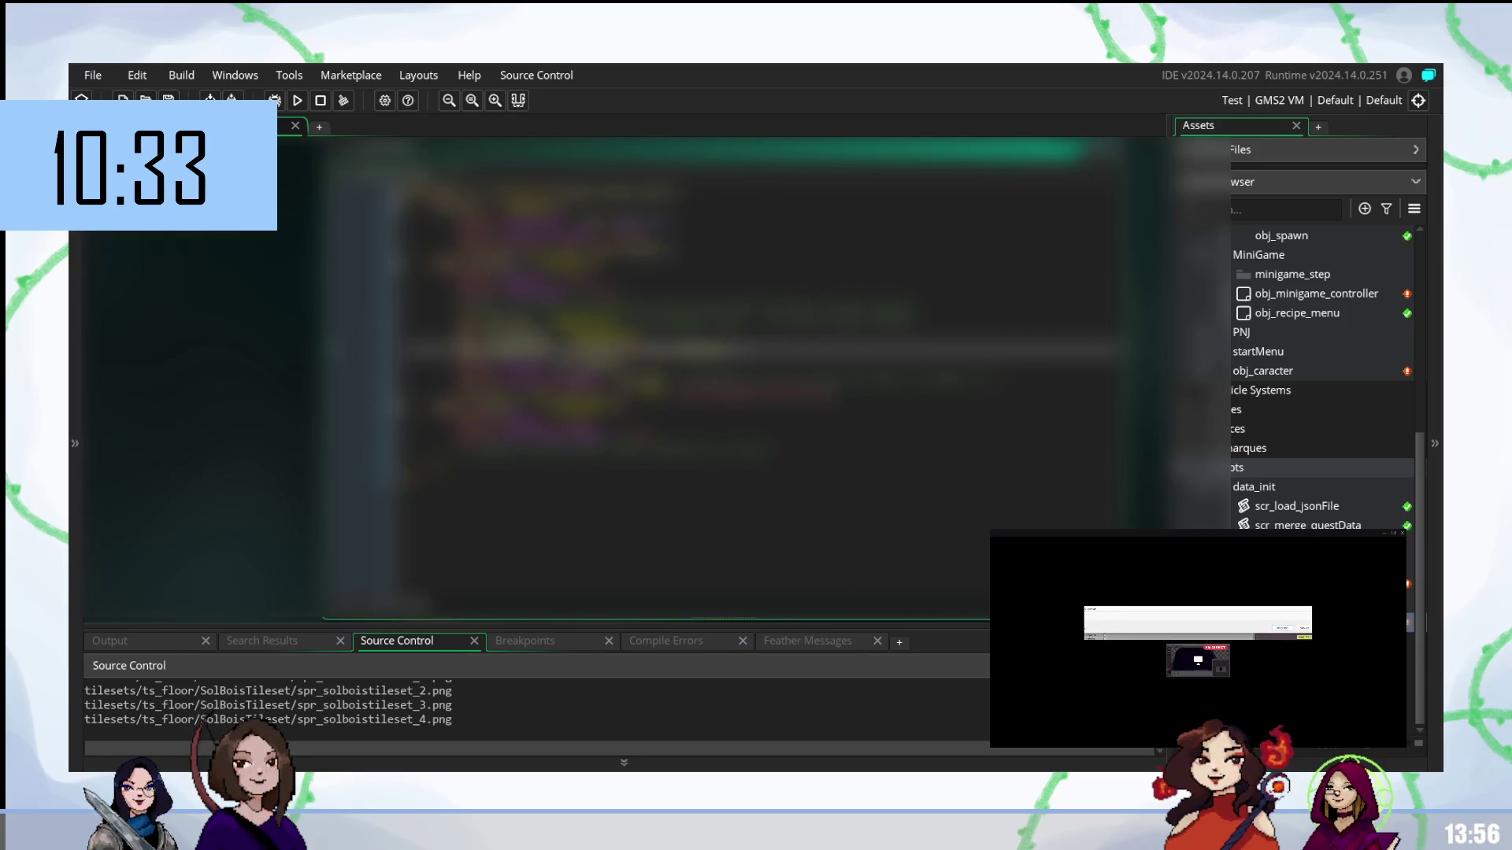
double_click(650, 349)
key("ctrl+shift+Left")
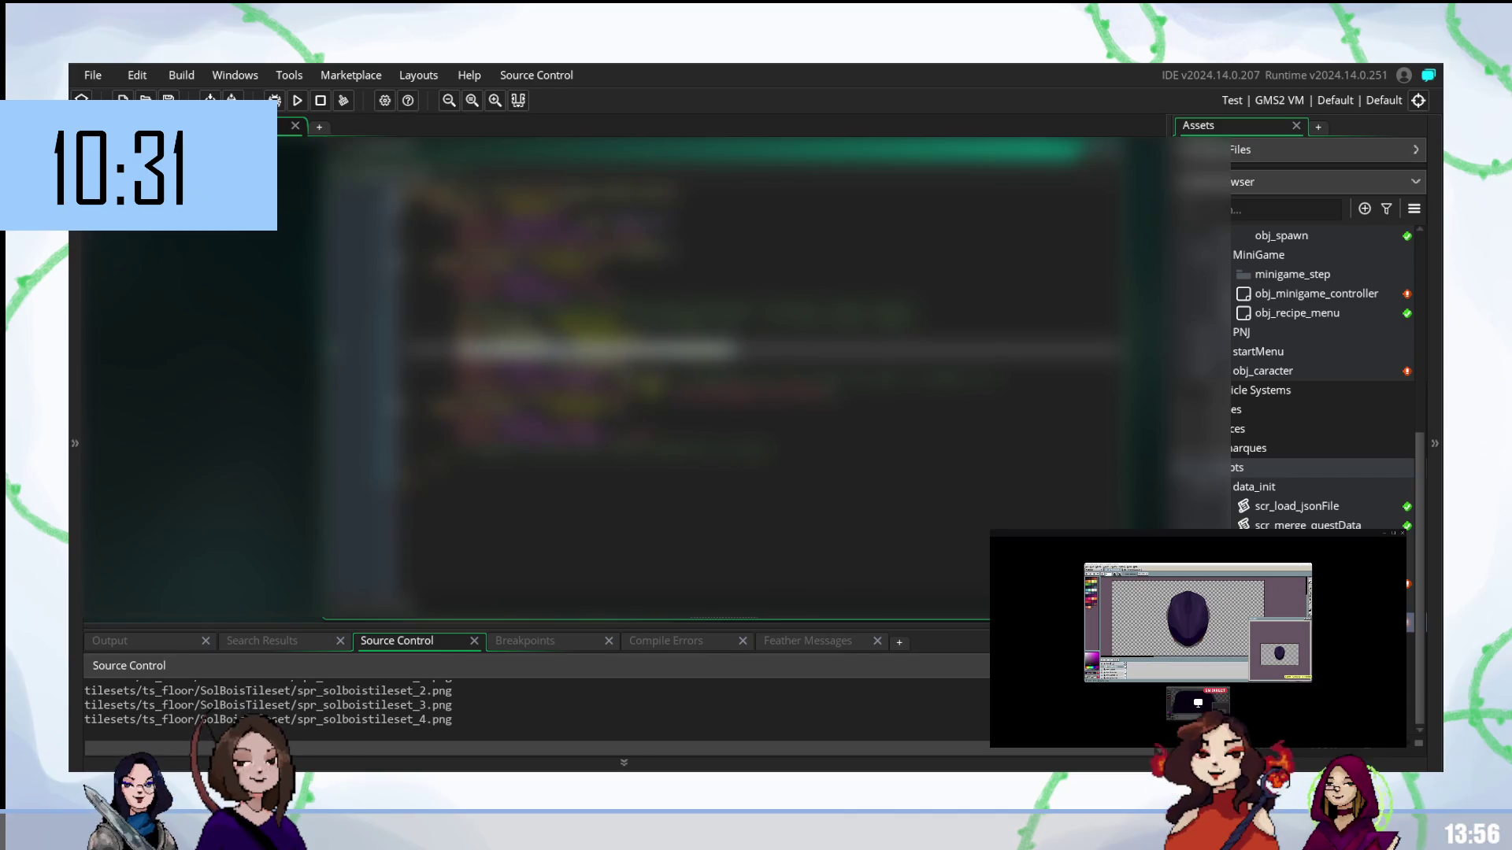
key("shift+Right")
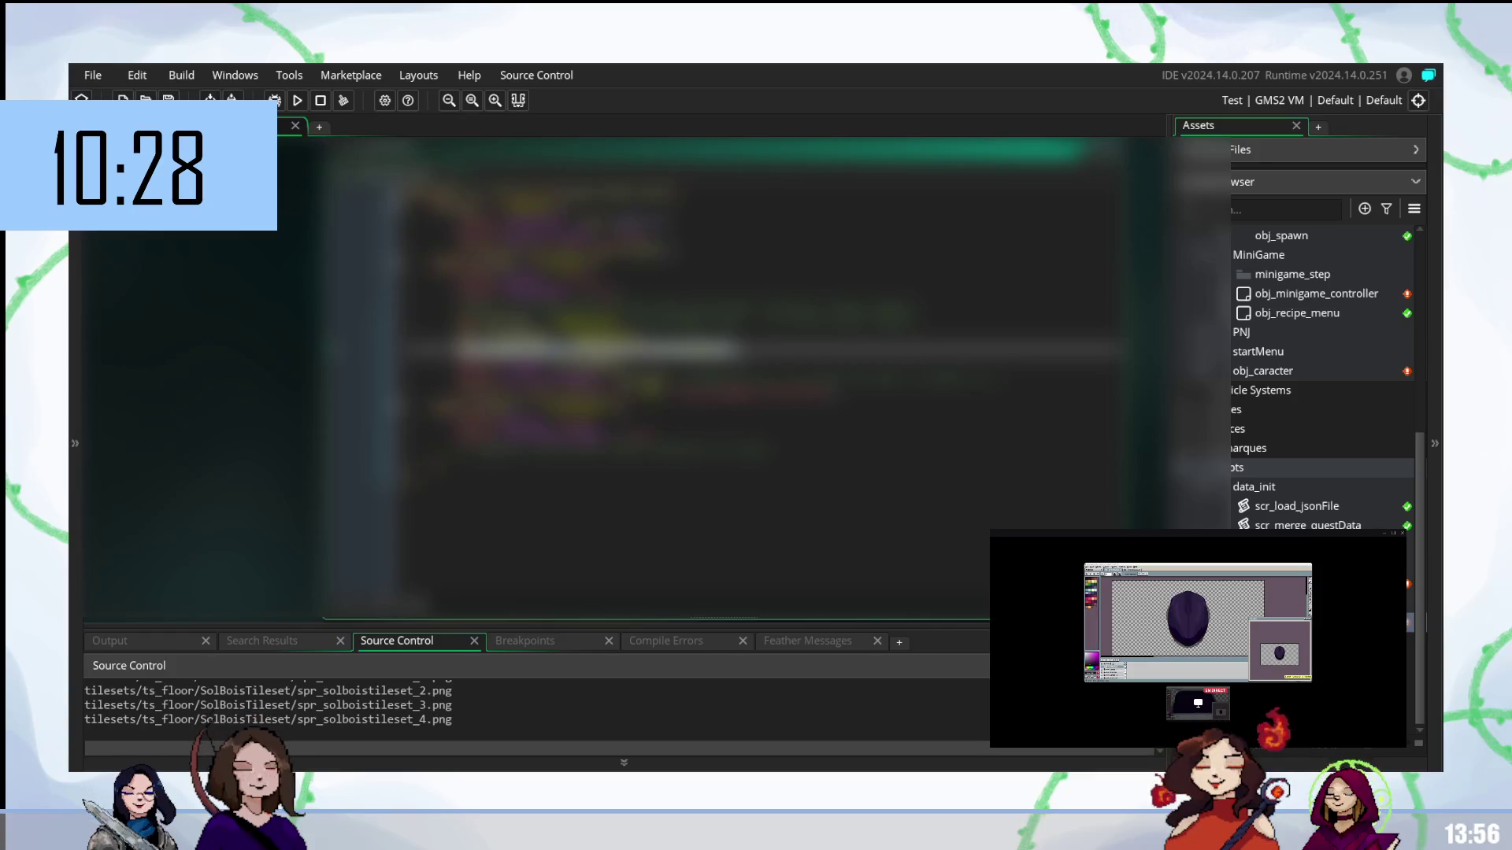
key("BackSpace")
key("Return")
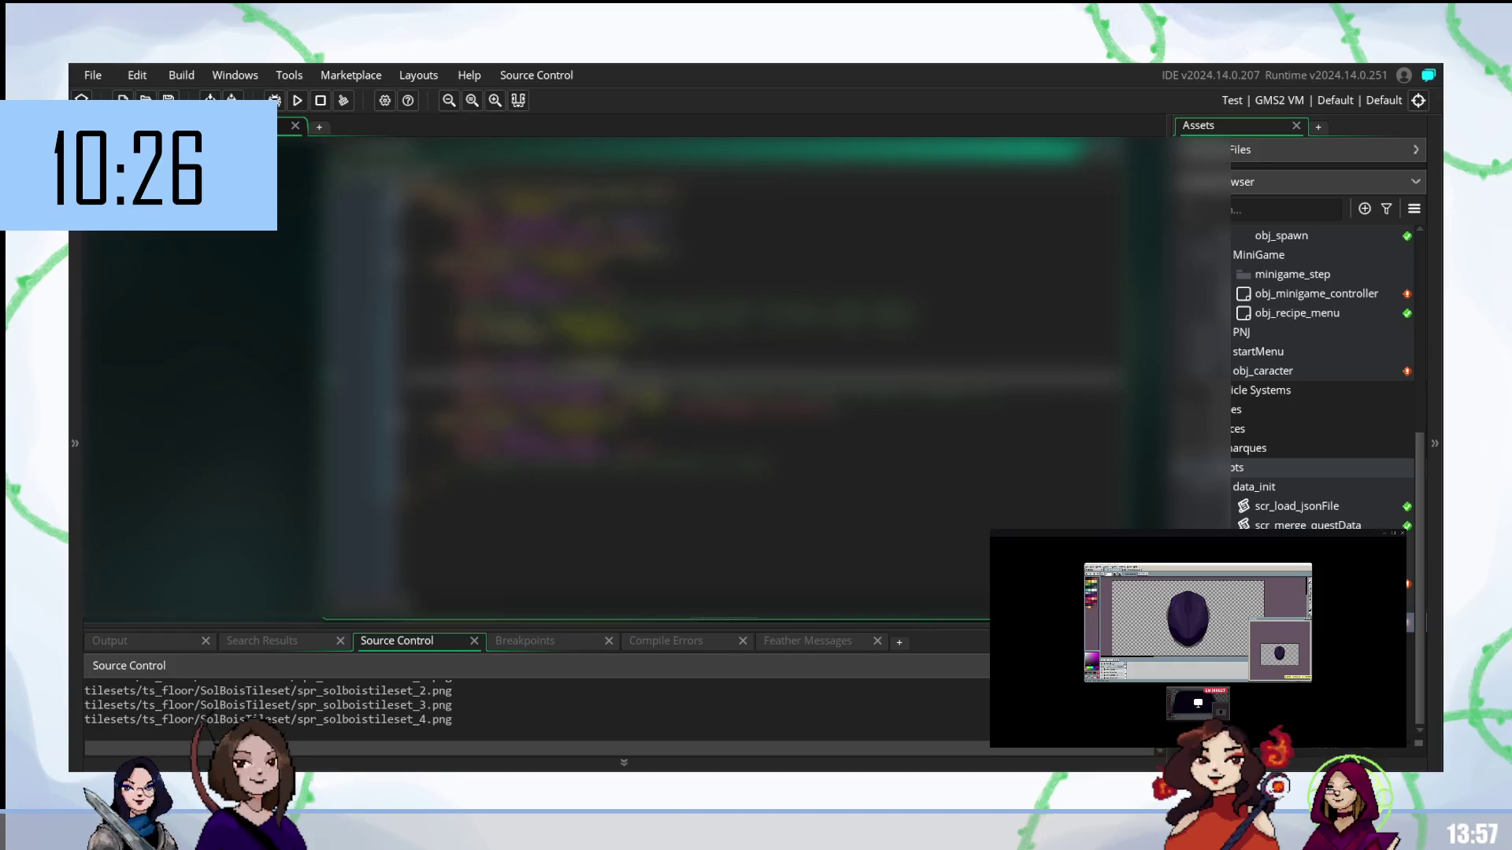
key("ctrl+v")
left_click(598, 348)
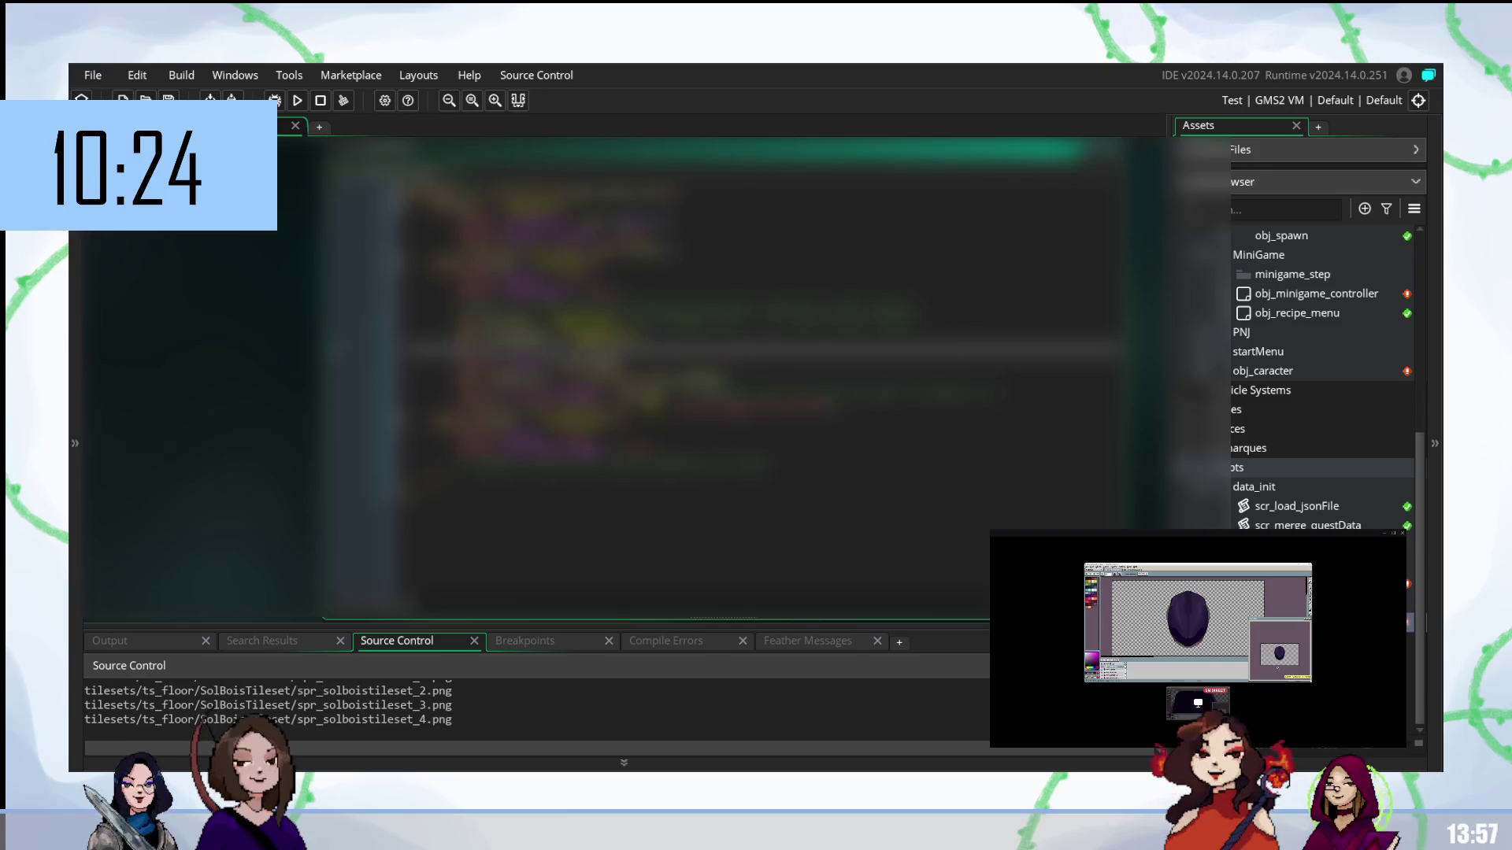
key("BackSpace")
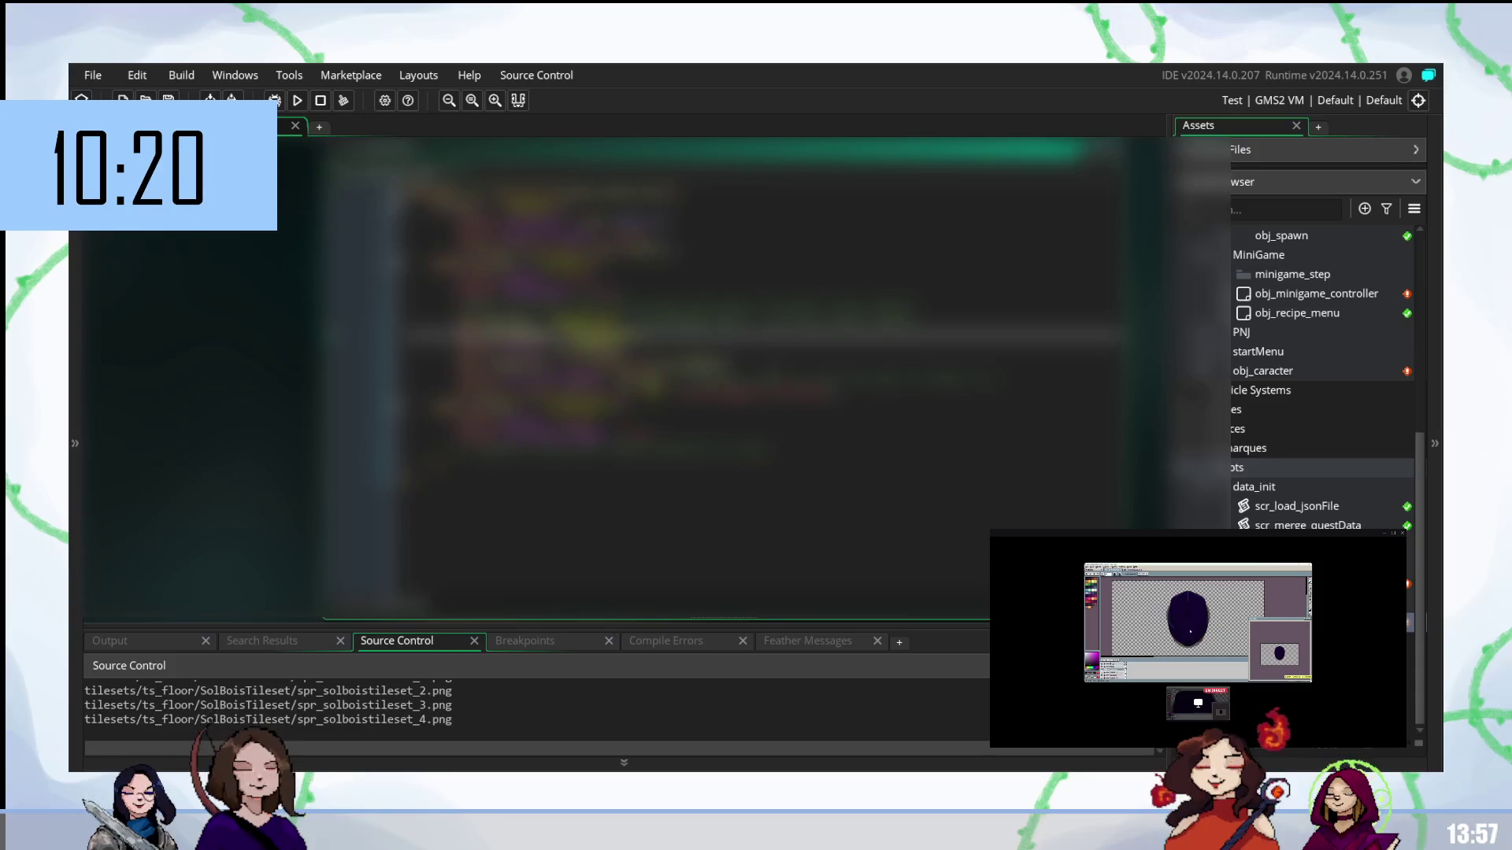
- On the next line, type ev_ and accept the suggested event constant
left_click(598, 366)
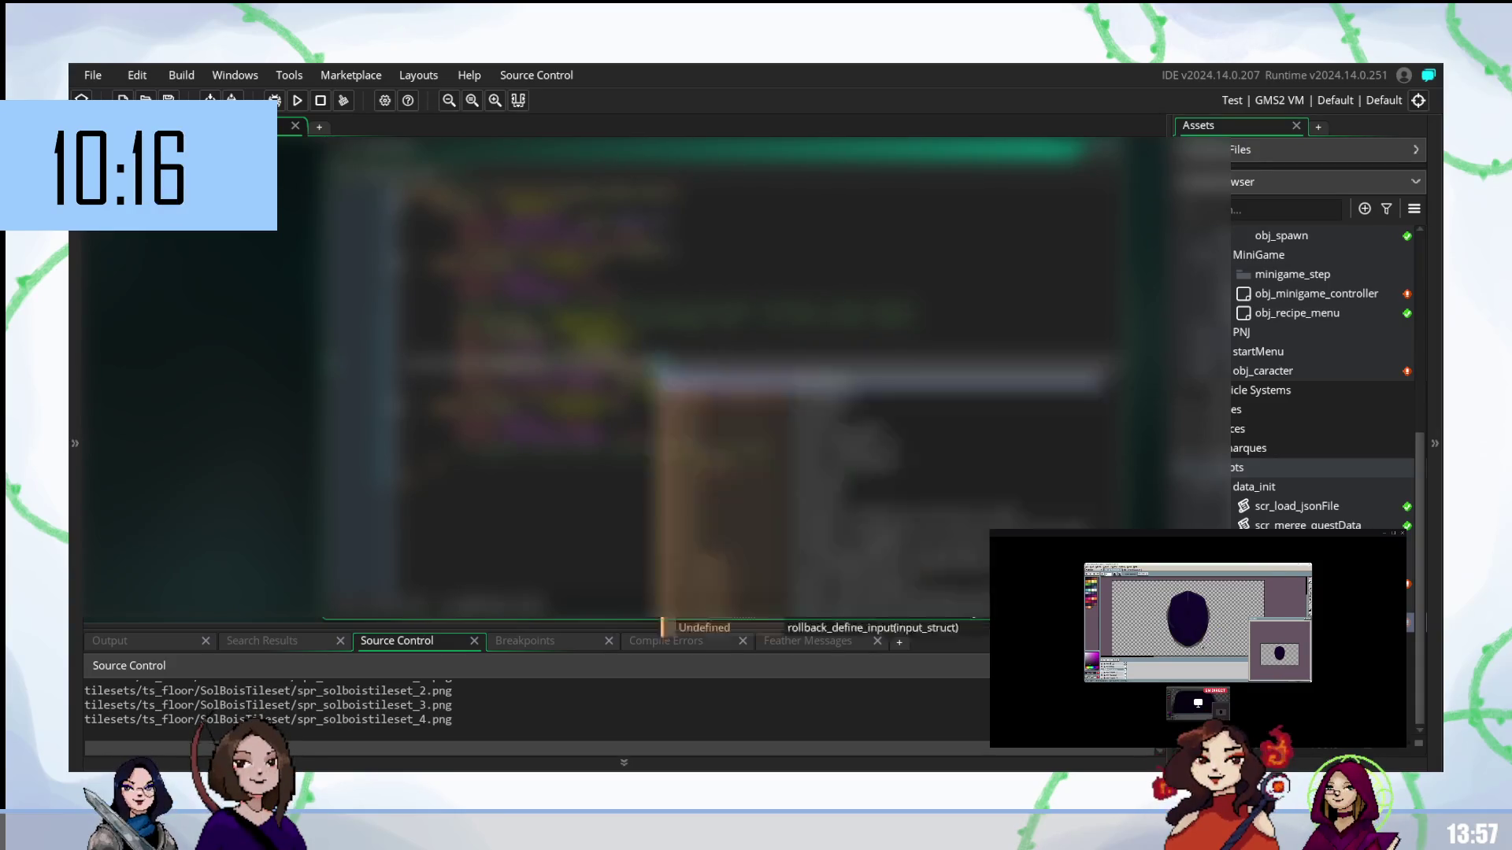
type("ev_")
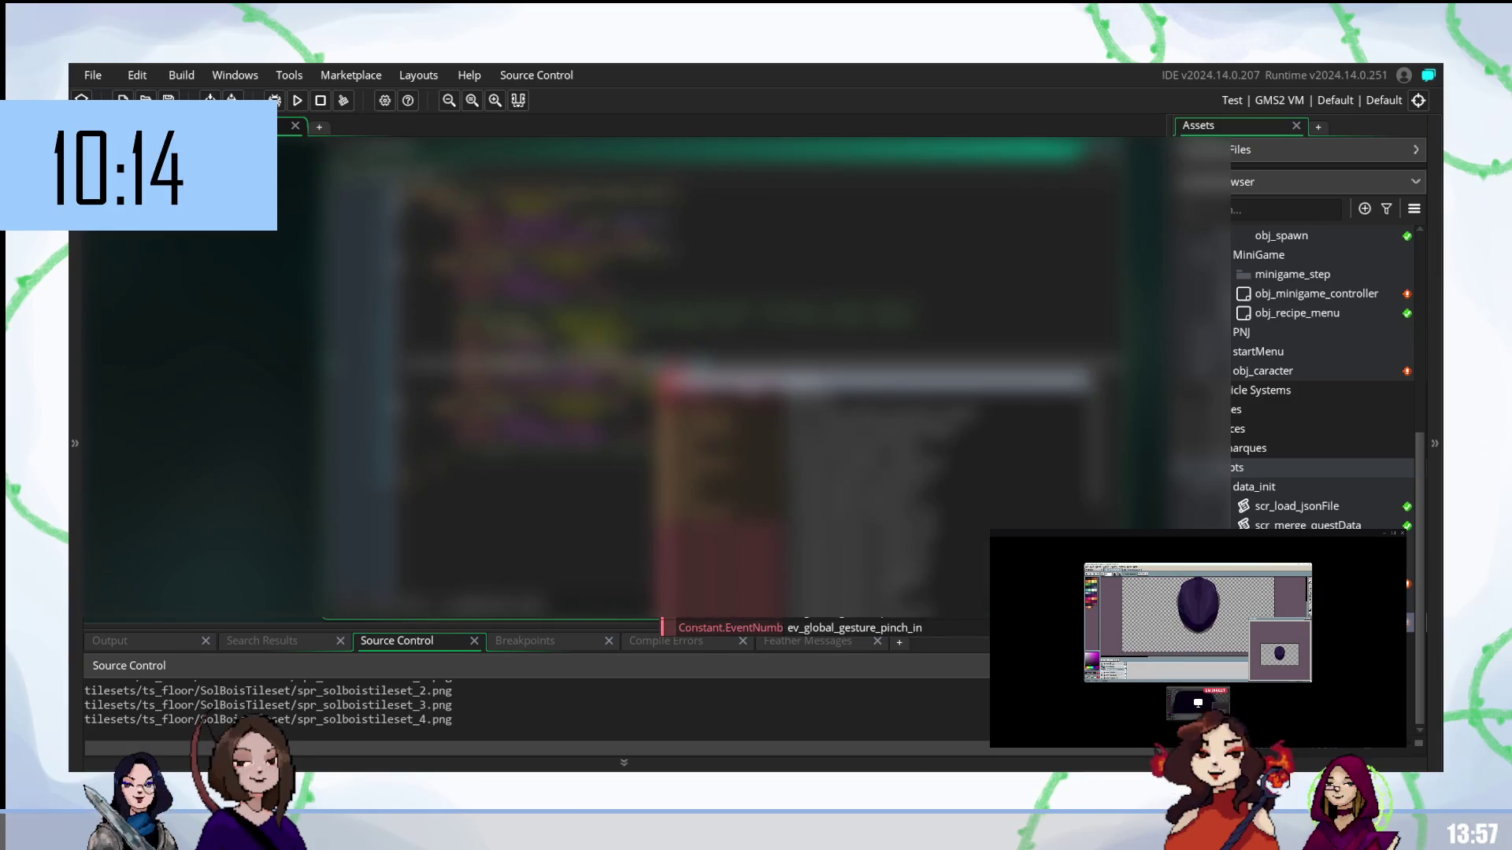
key("Escape")
type("k")
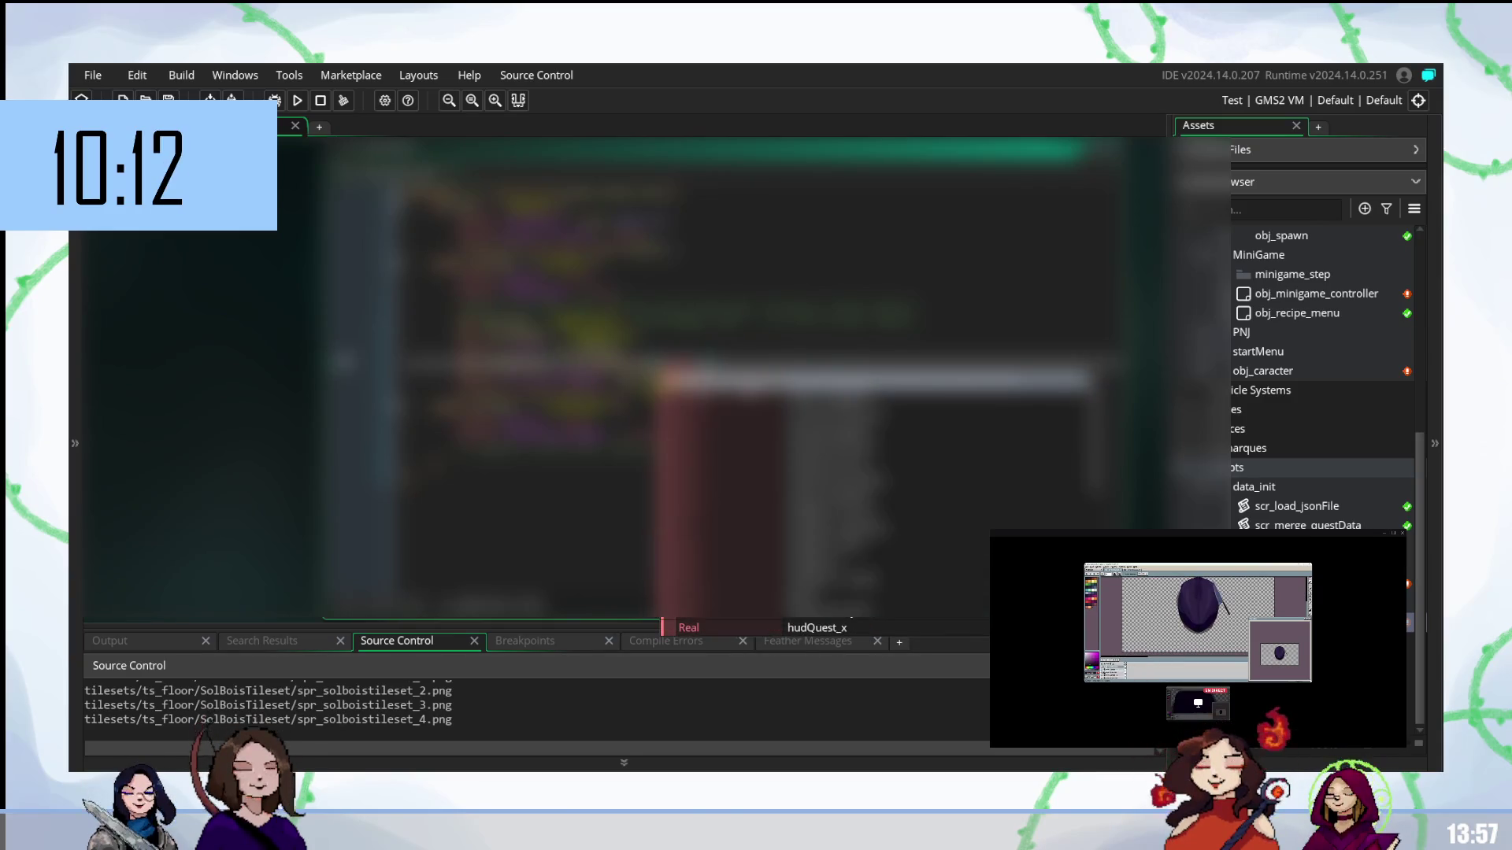
key("Return")
key("Return")
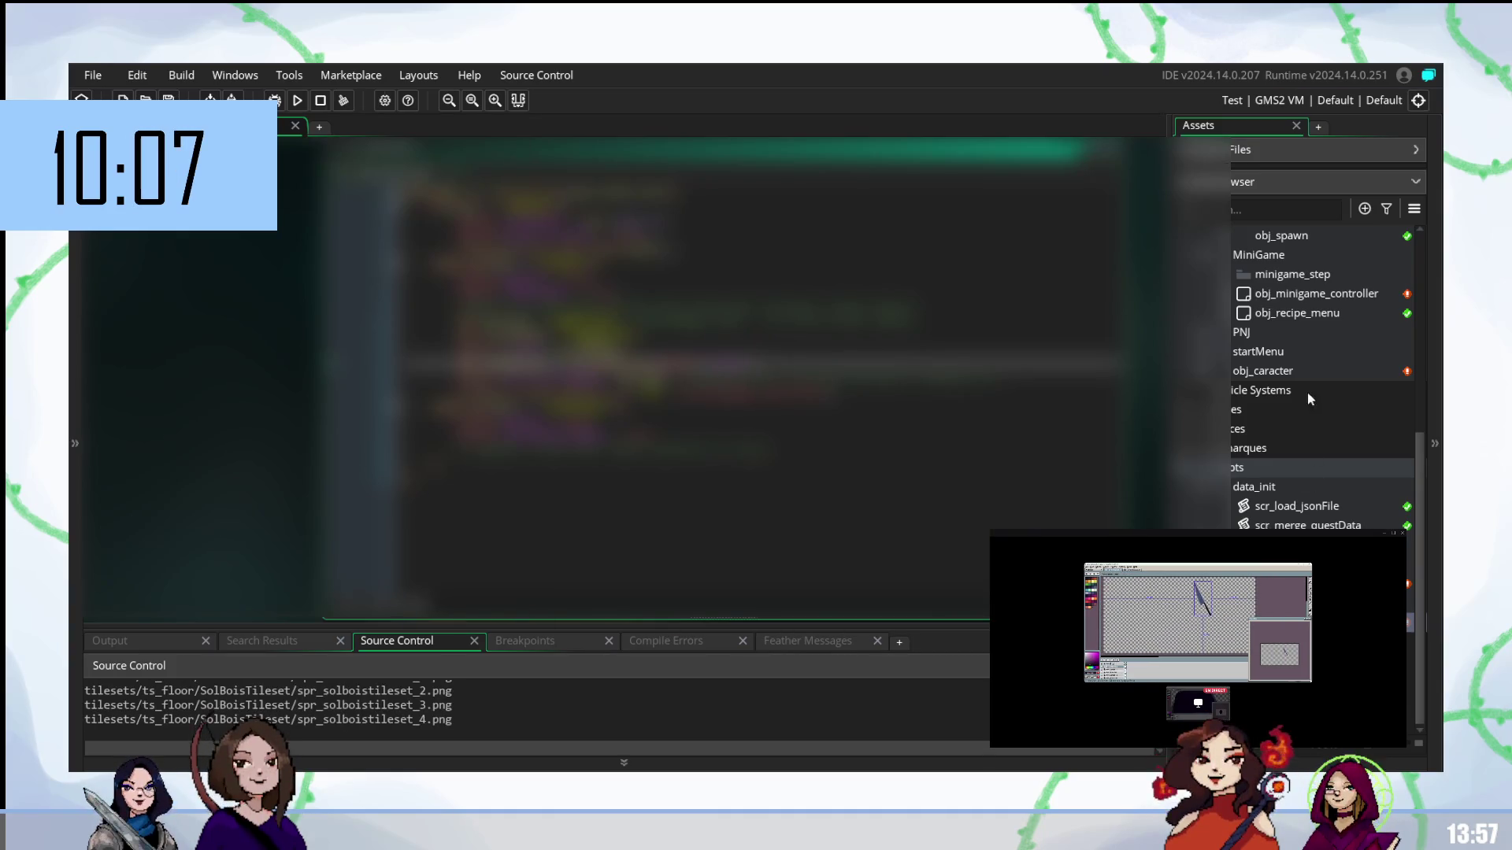
scroll(1307, 392, "up", 5)
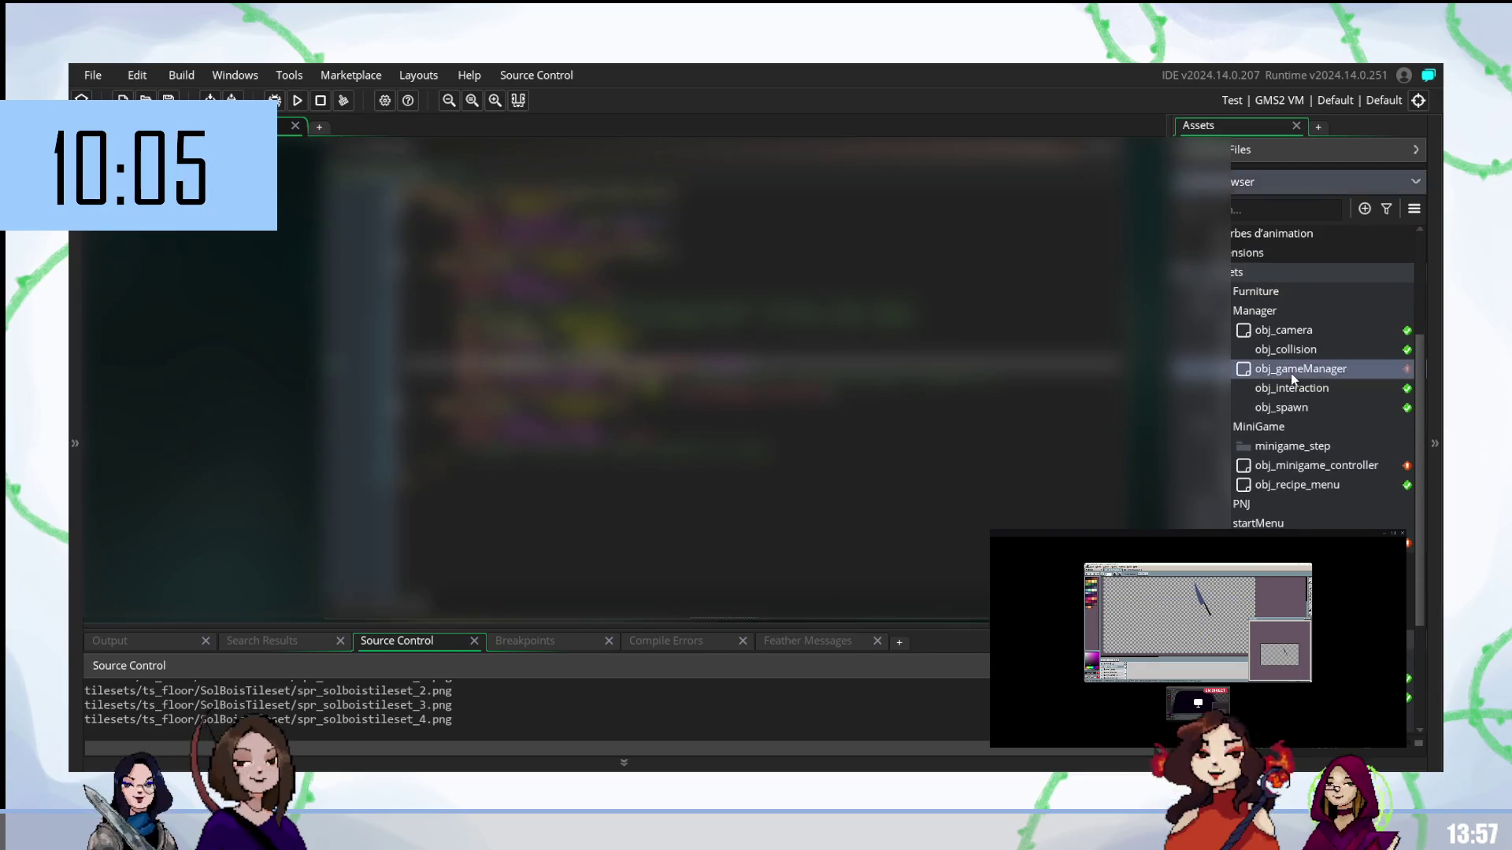
- Open obj_gameManager to look over its code, then expand the Datafiles JSON list
double_click(1291, 370)
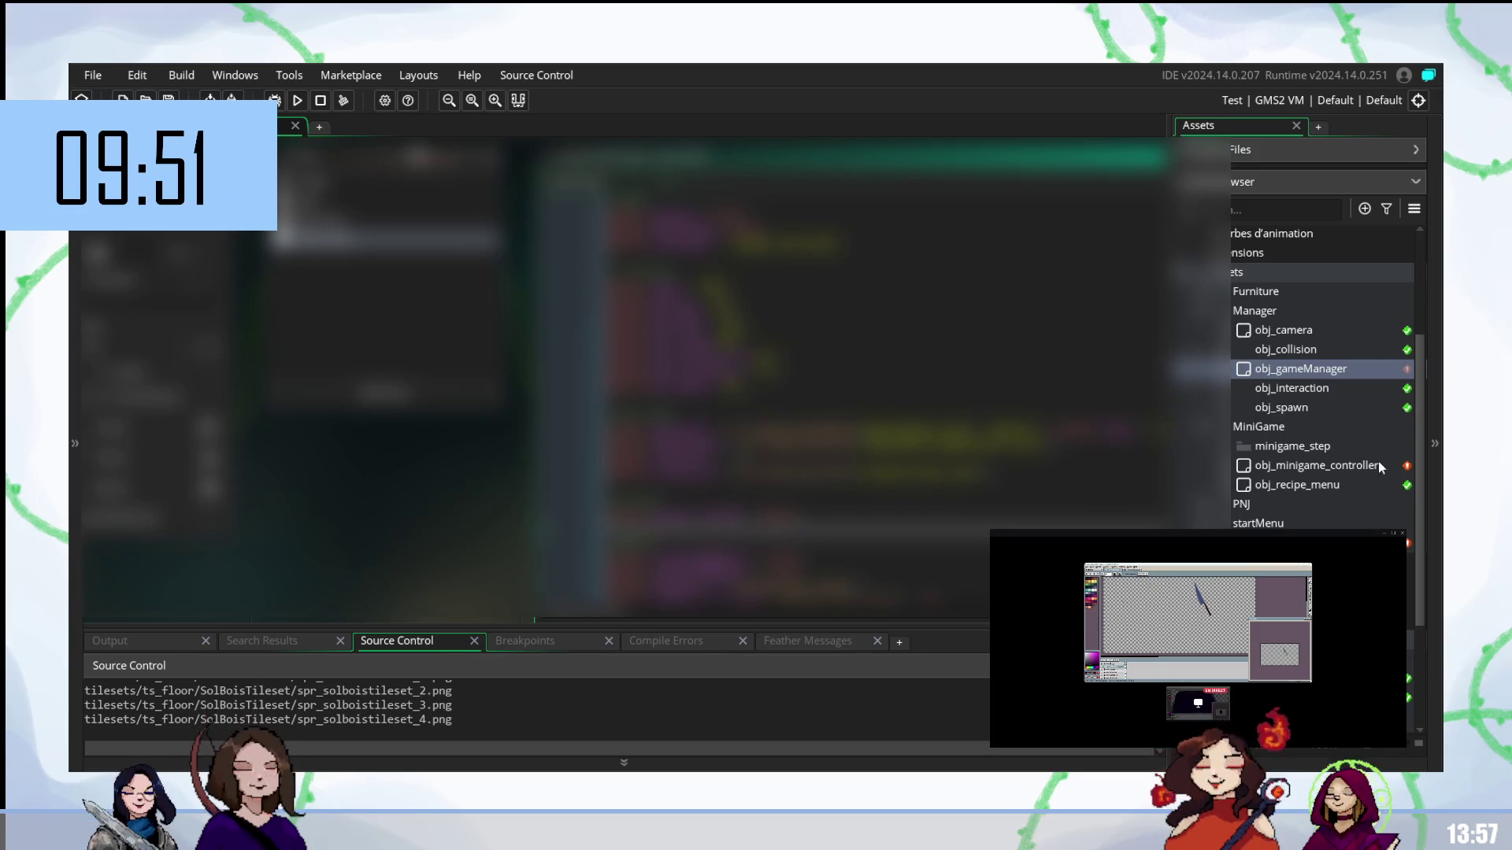
scroll(1323, 378, "down", 3)
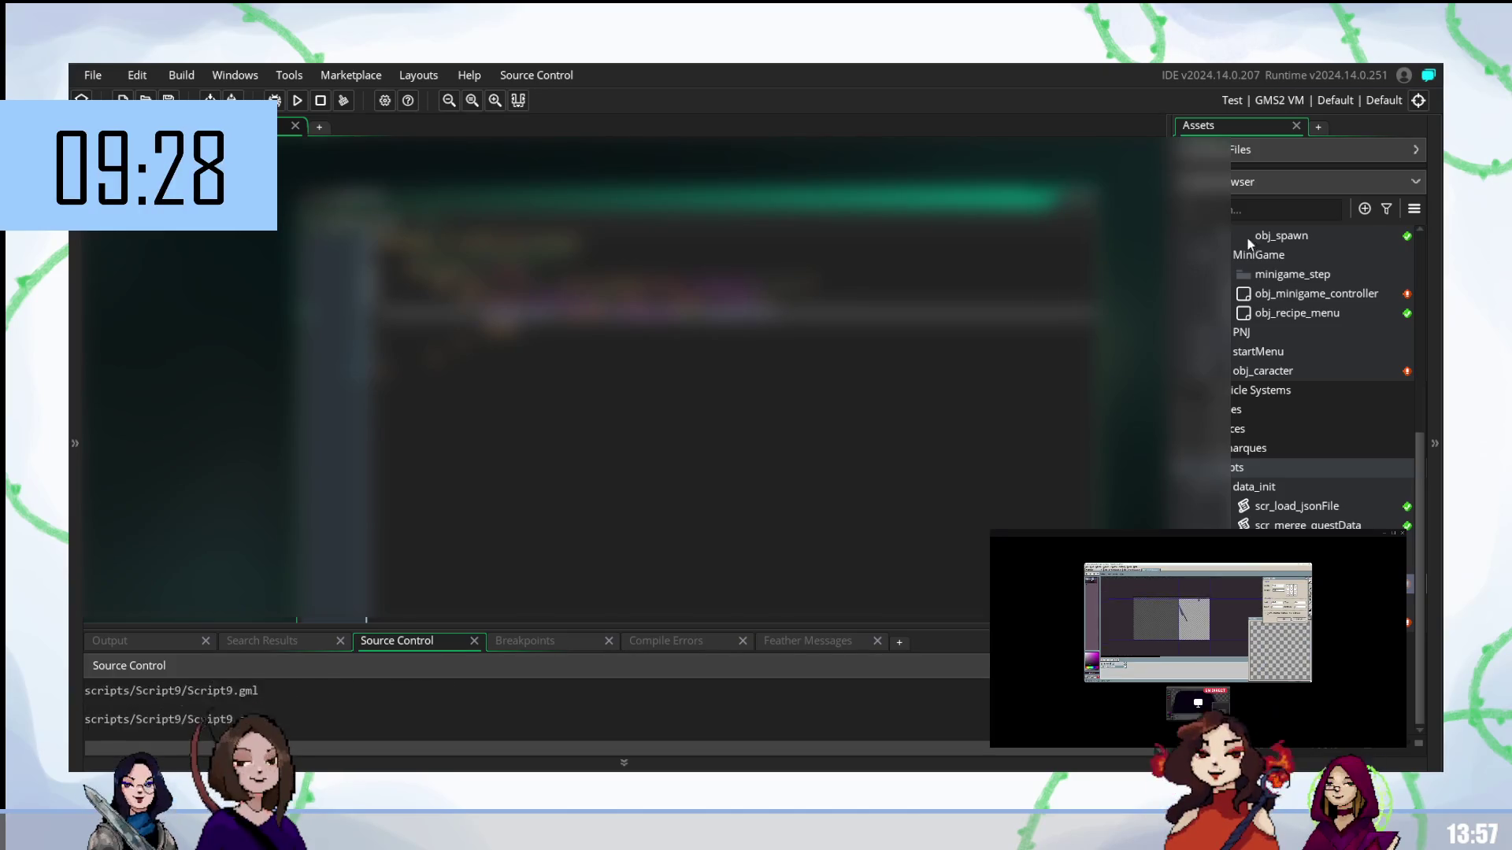
left_click(1412, 148)
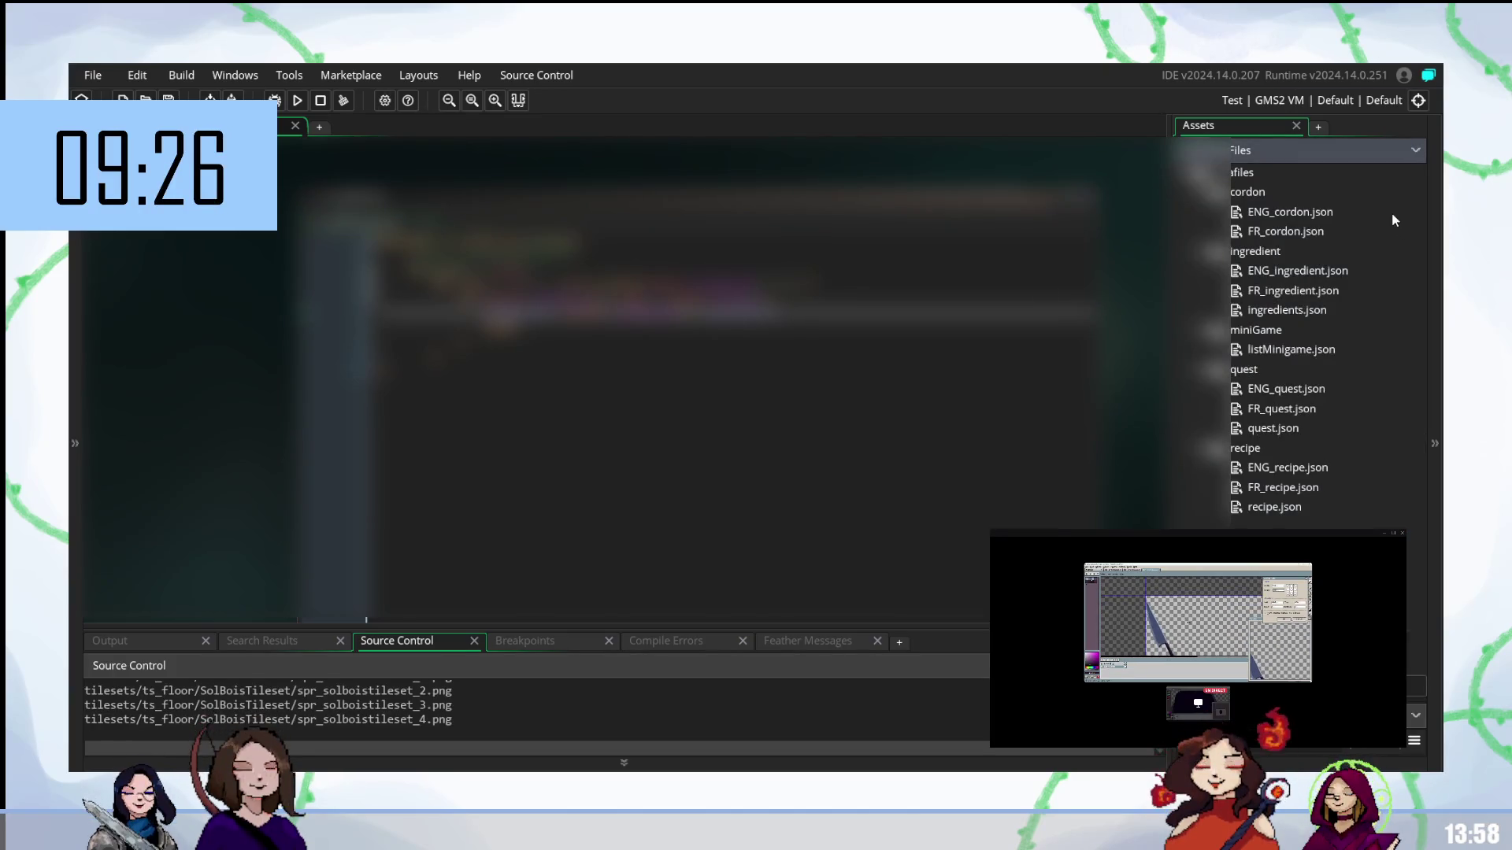
- Select recipe.json in Datafiles and toggle the left dock open and closed again
left_click(1276, 509)
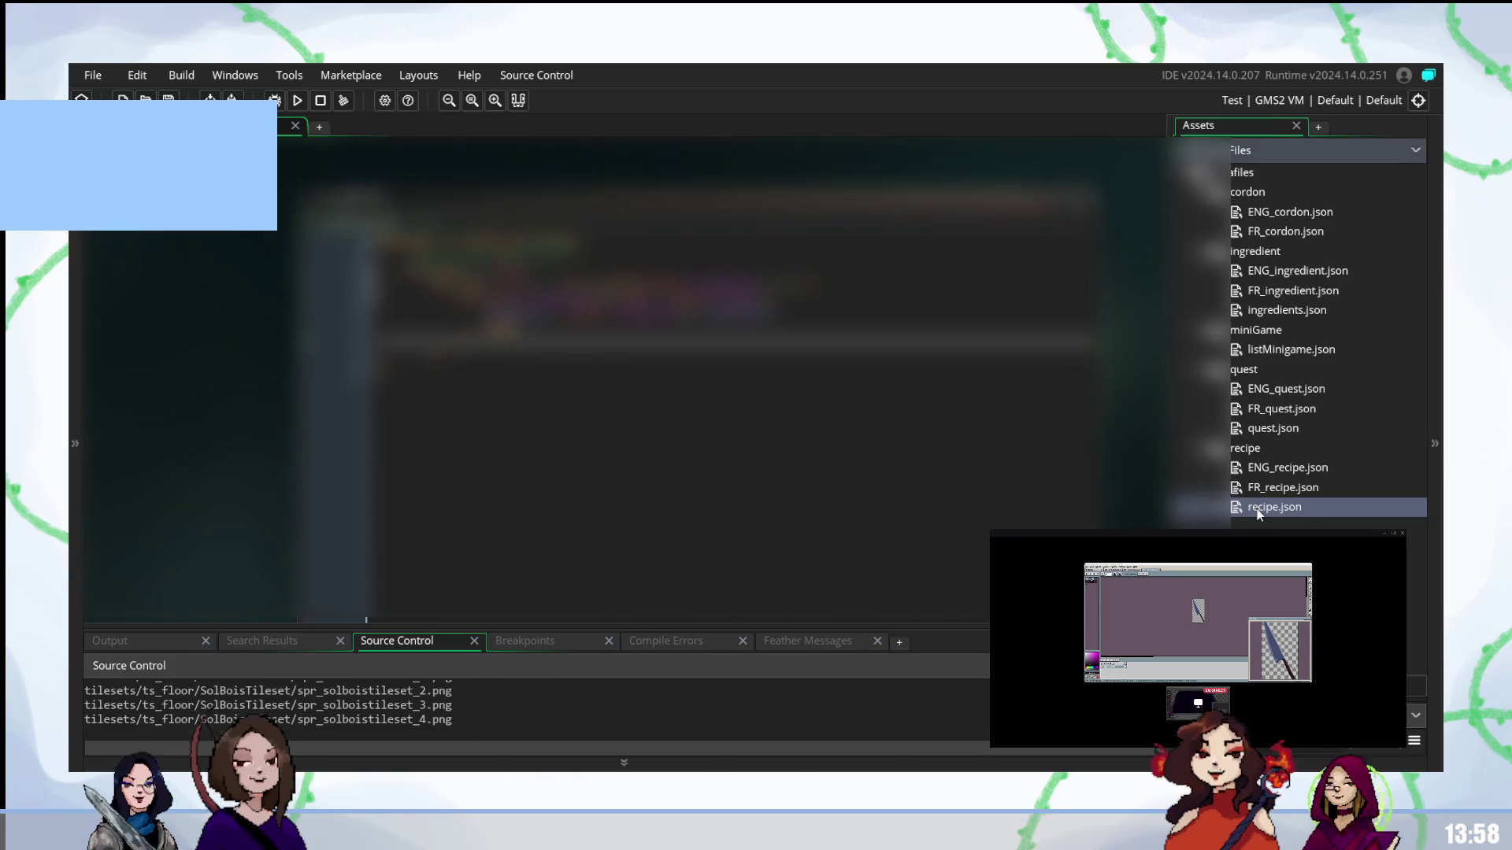
key("F12")
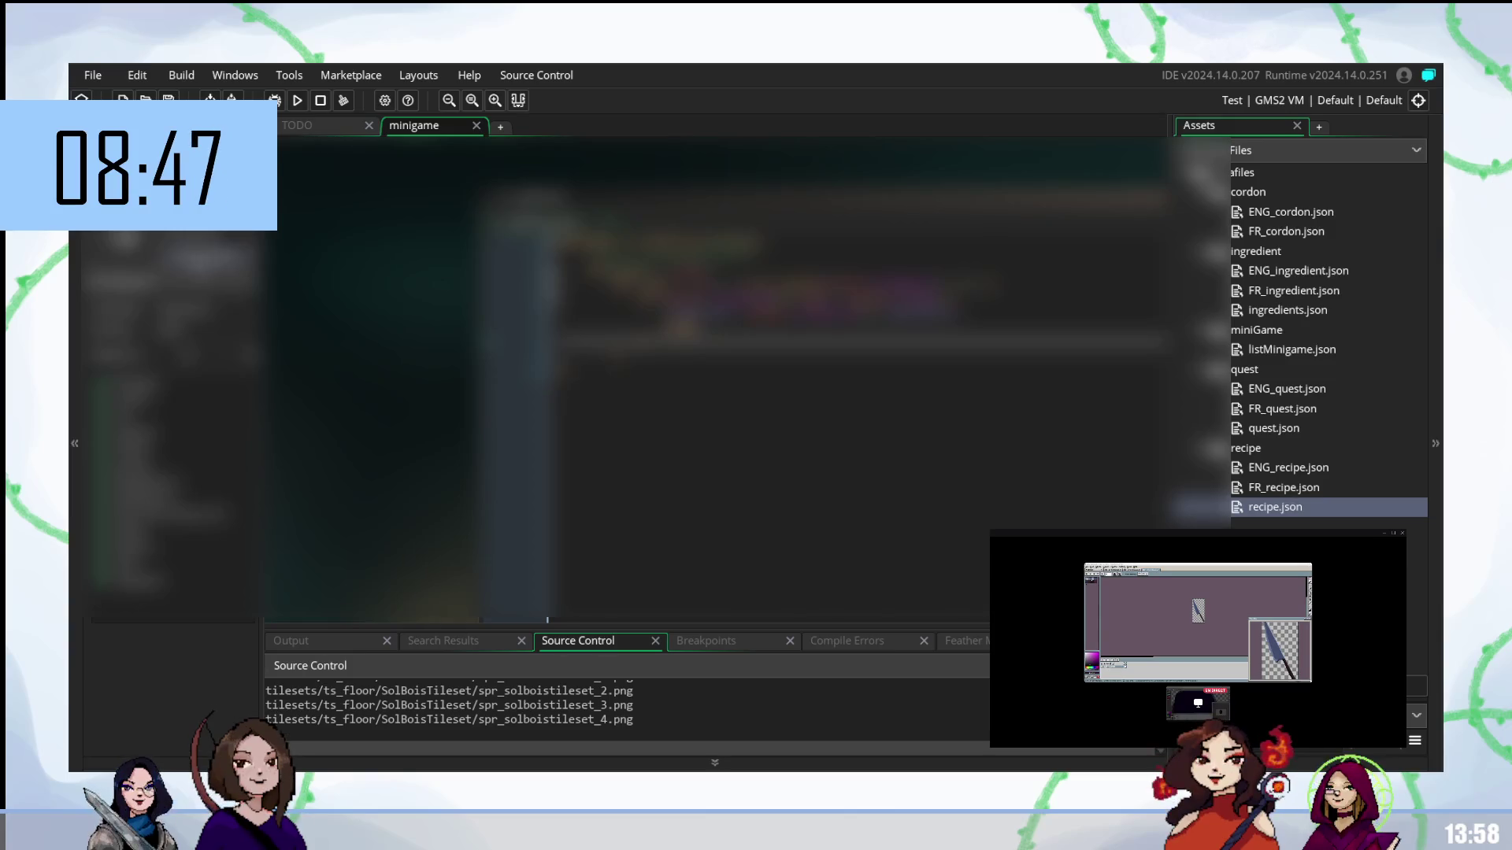
left_click(71, 330)
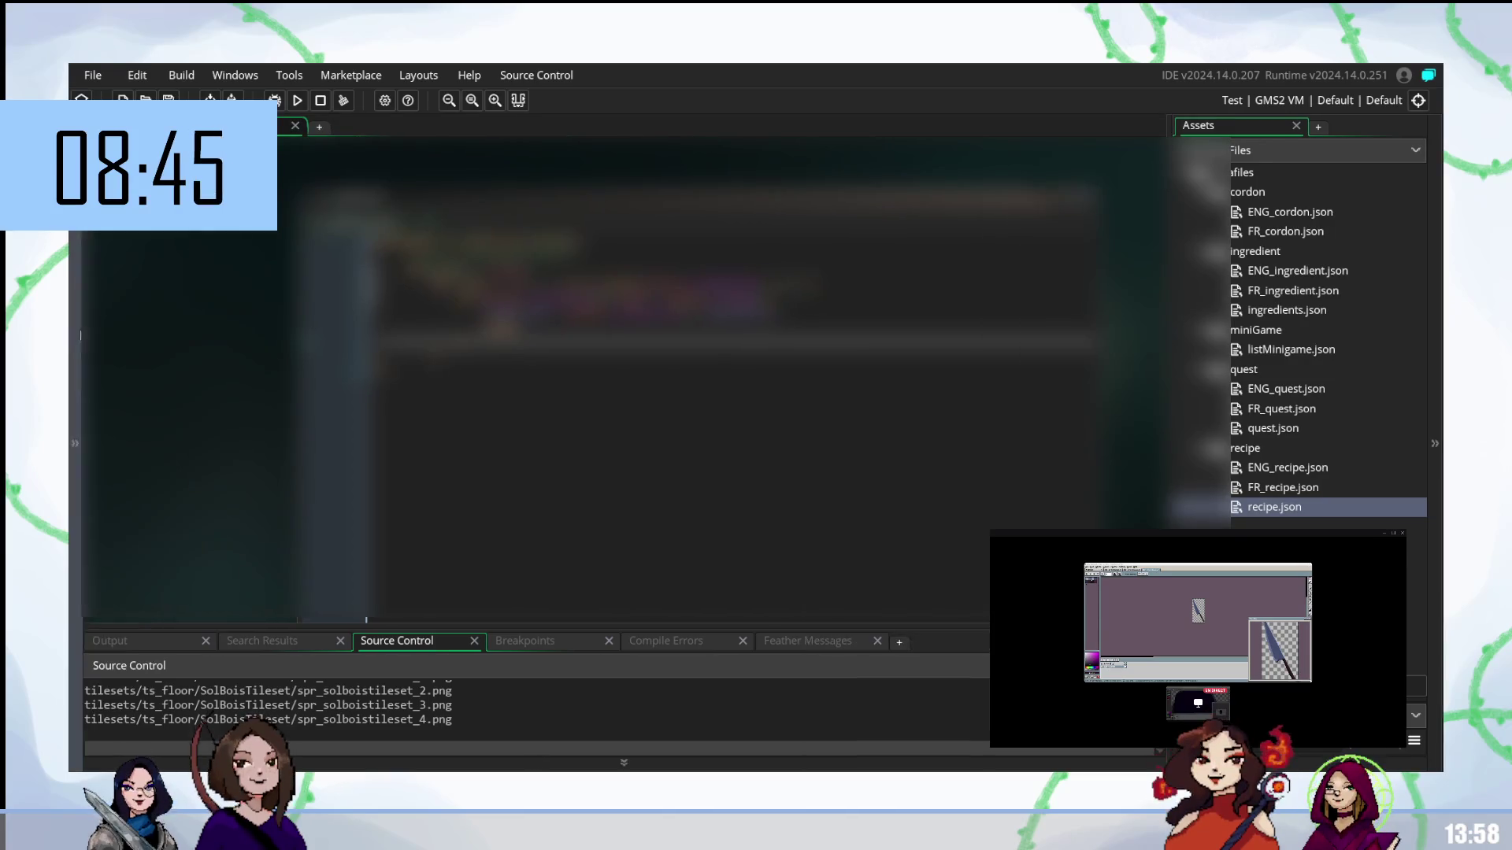
- Place the cursor on code lines, then collapse Datafiles to show the asset tree
left_click(748, 197)
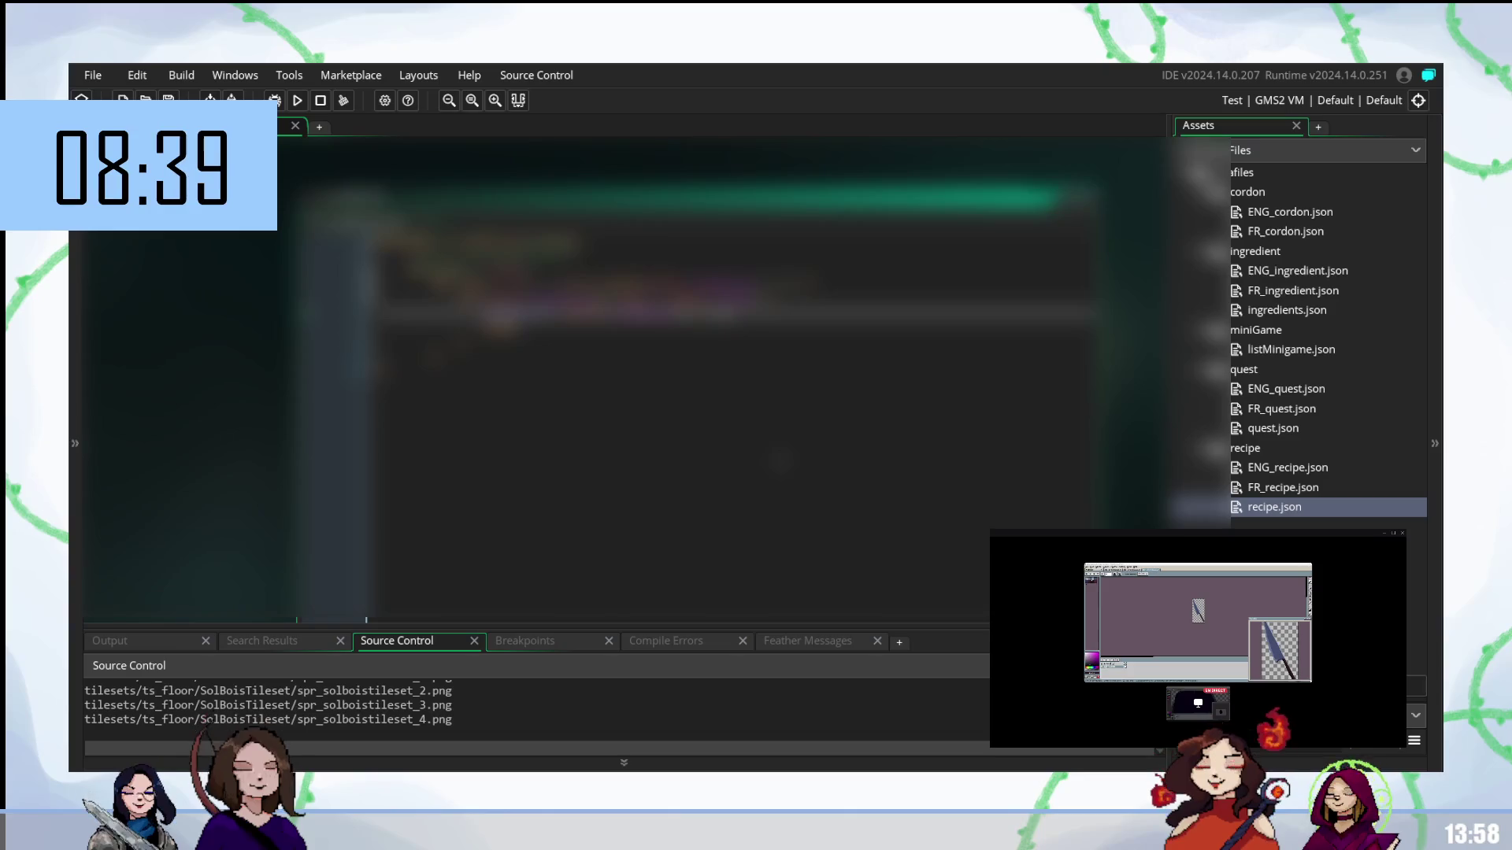
left_click(737, 333)
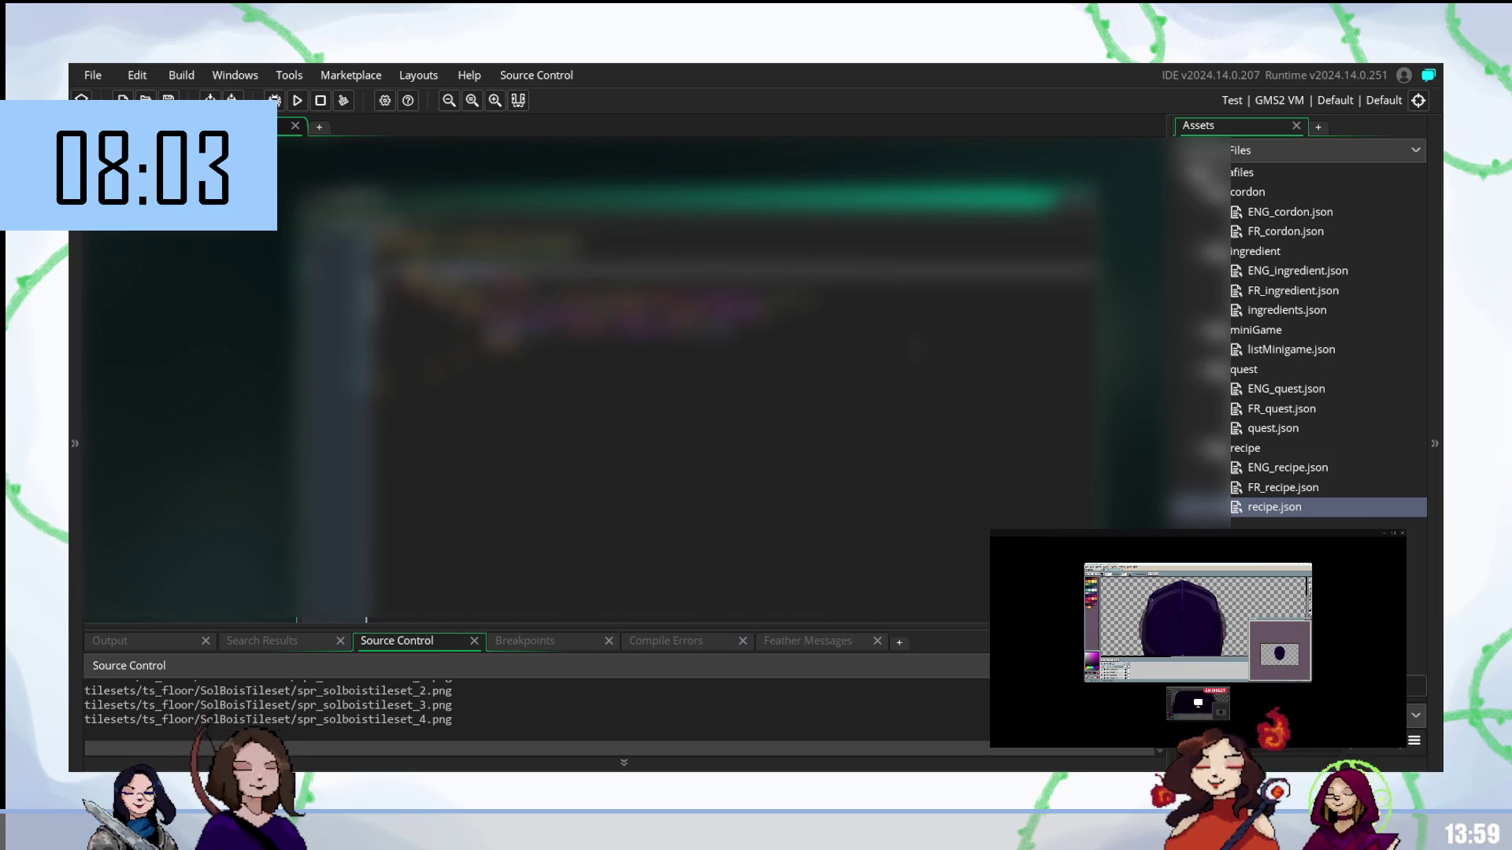
left_click(1416, 150)
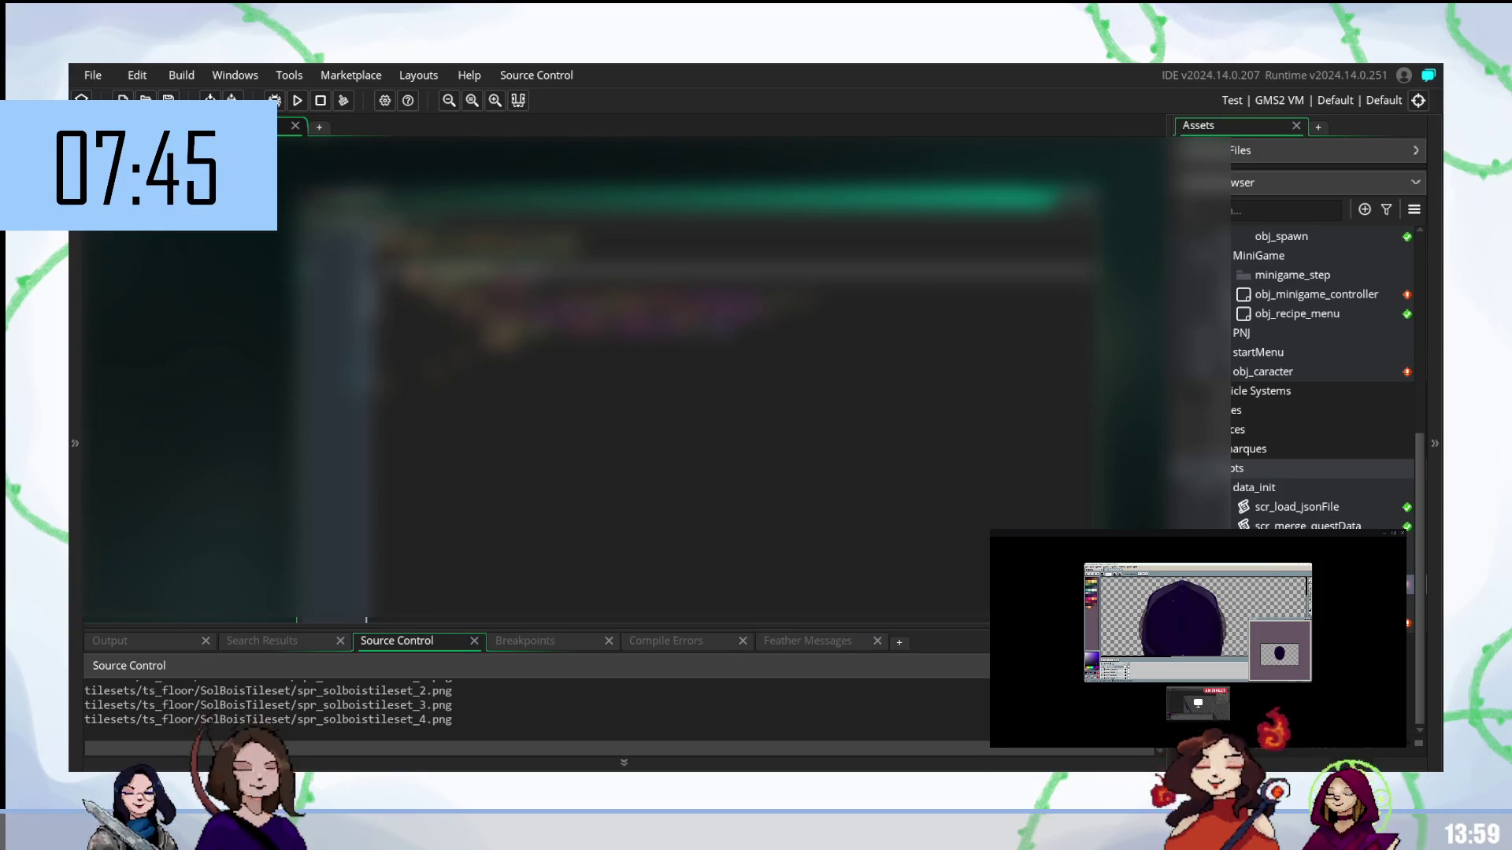
- Edit the code lines and add a new line beginning with draw_text(
left_click(551, 356)
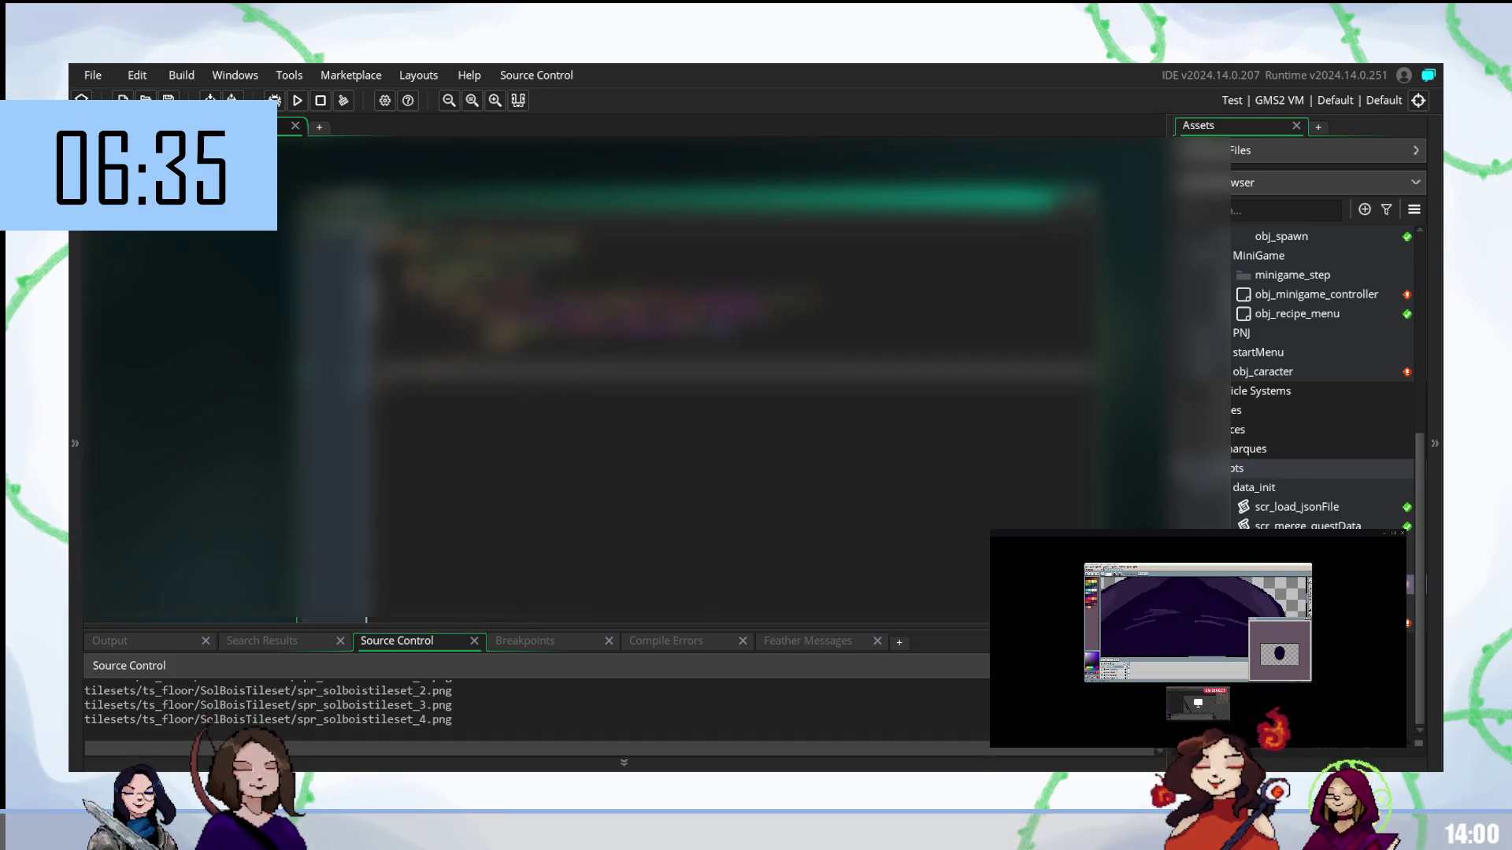
left_click(551, 284)
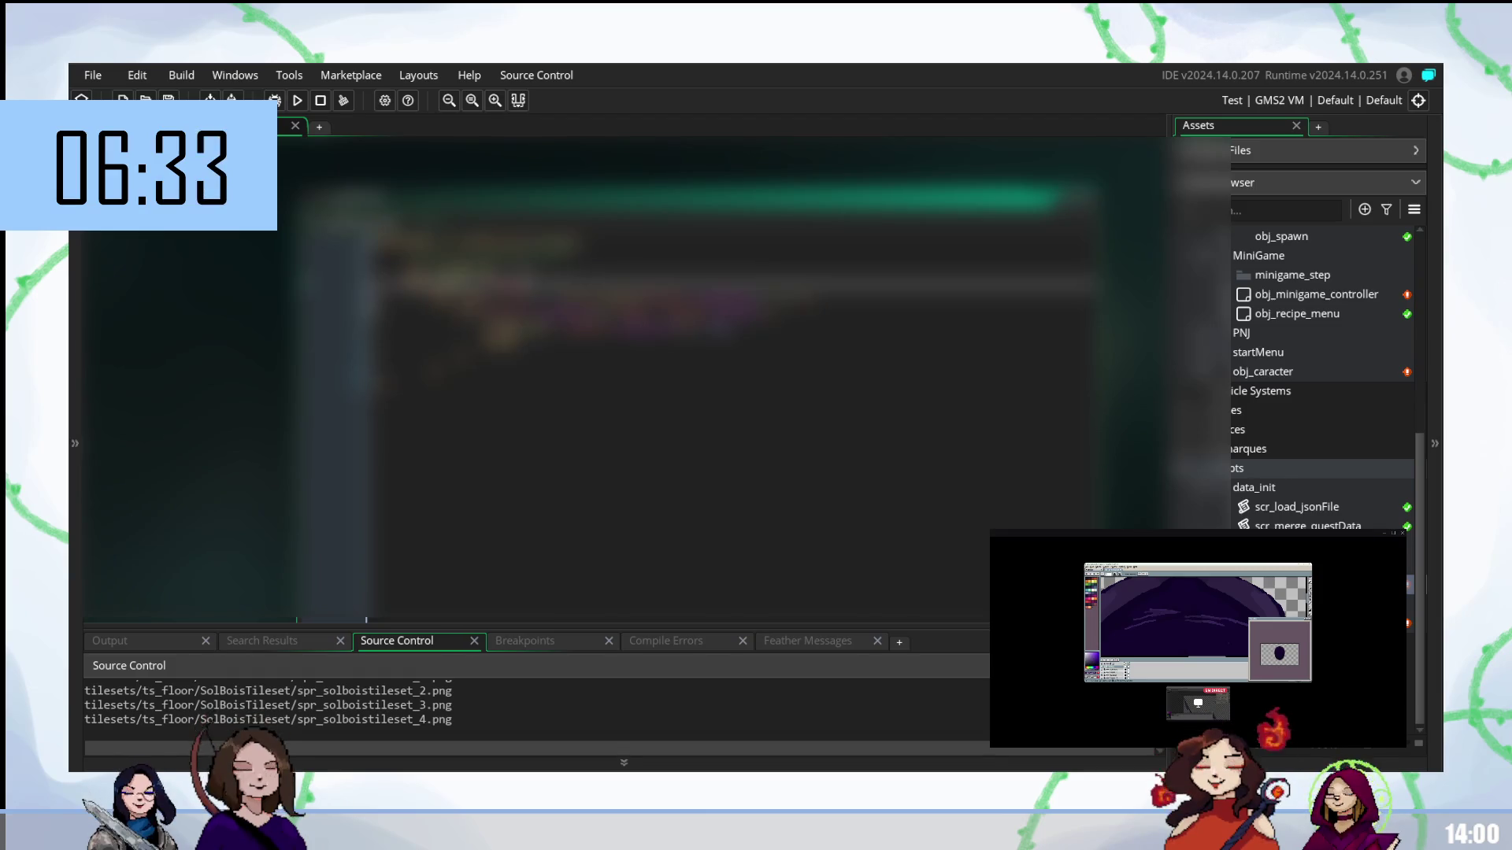
key("Down")
left_click(551, 371)
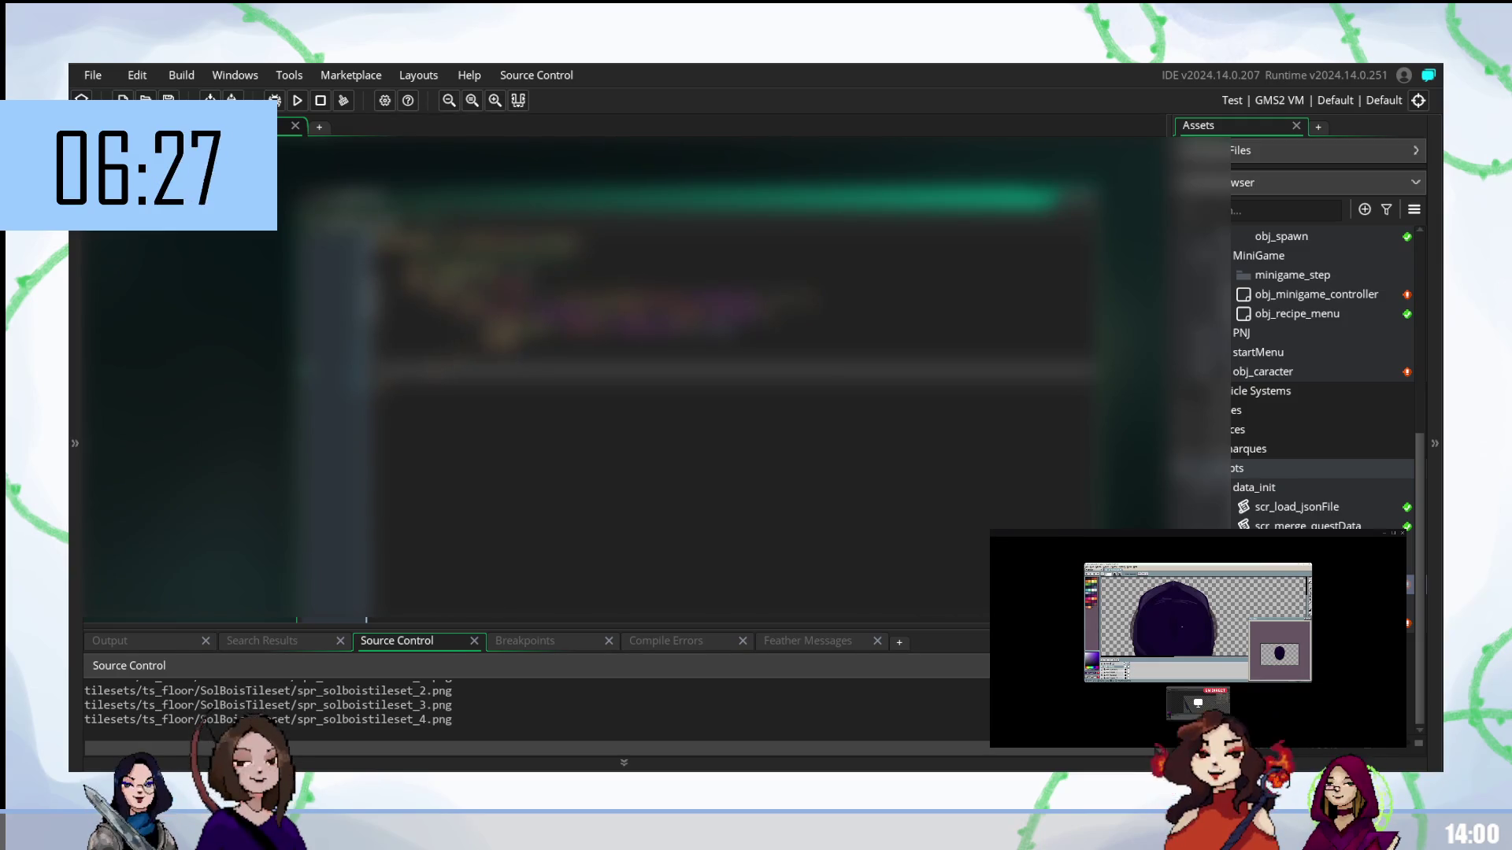
left_click(551, 286)
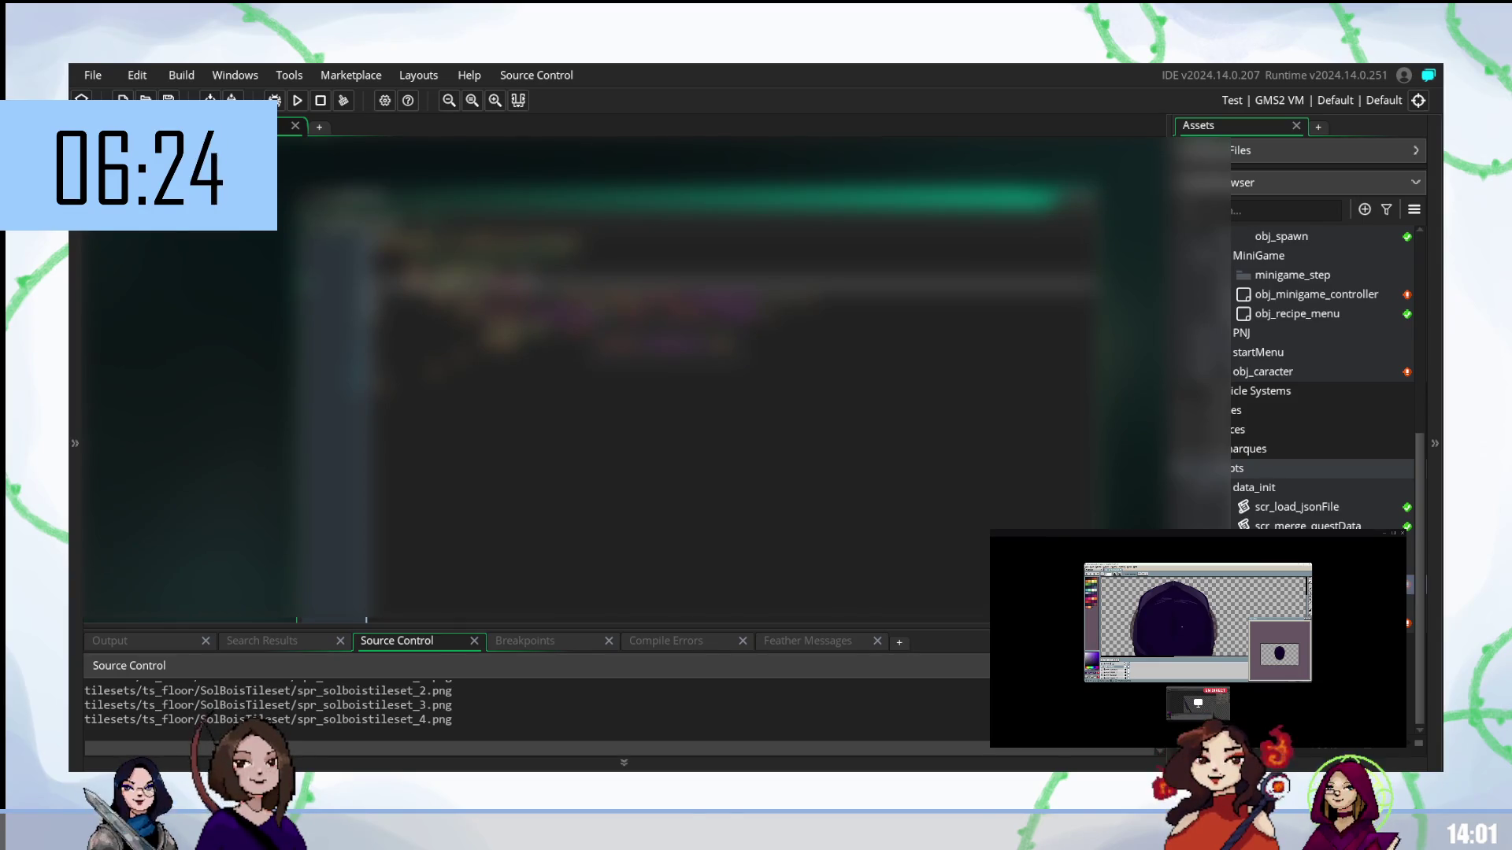
left_click(551, 370)
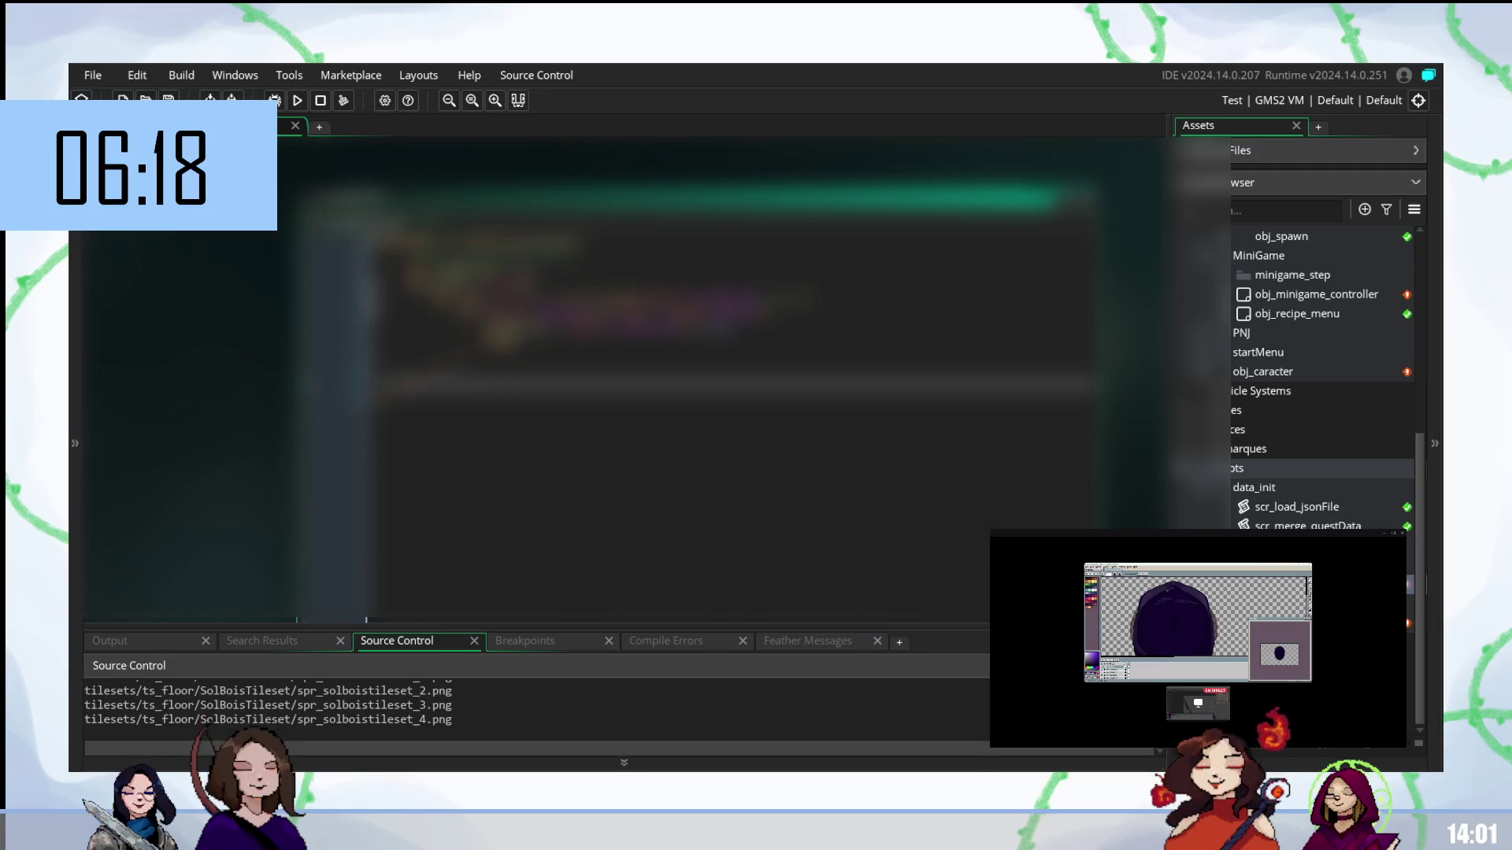
key("Return")
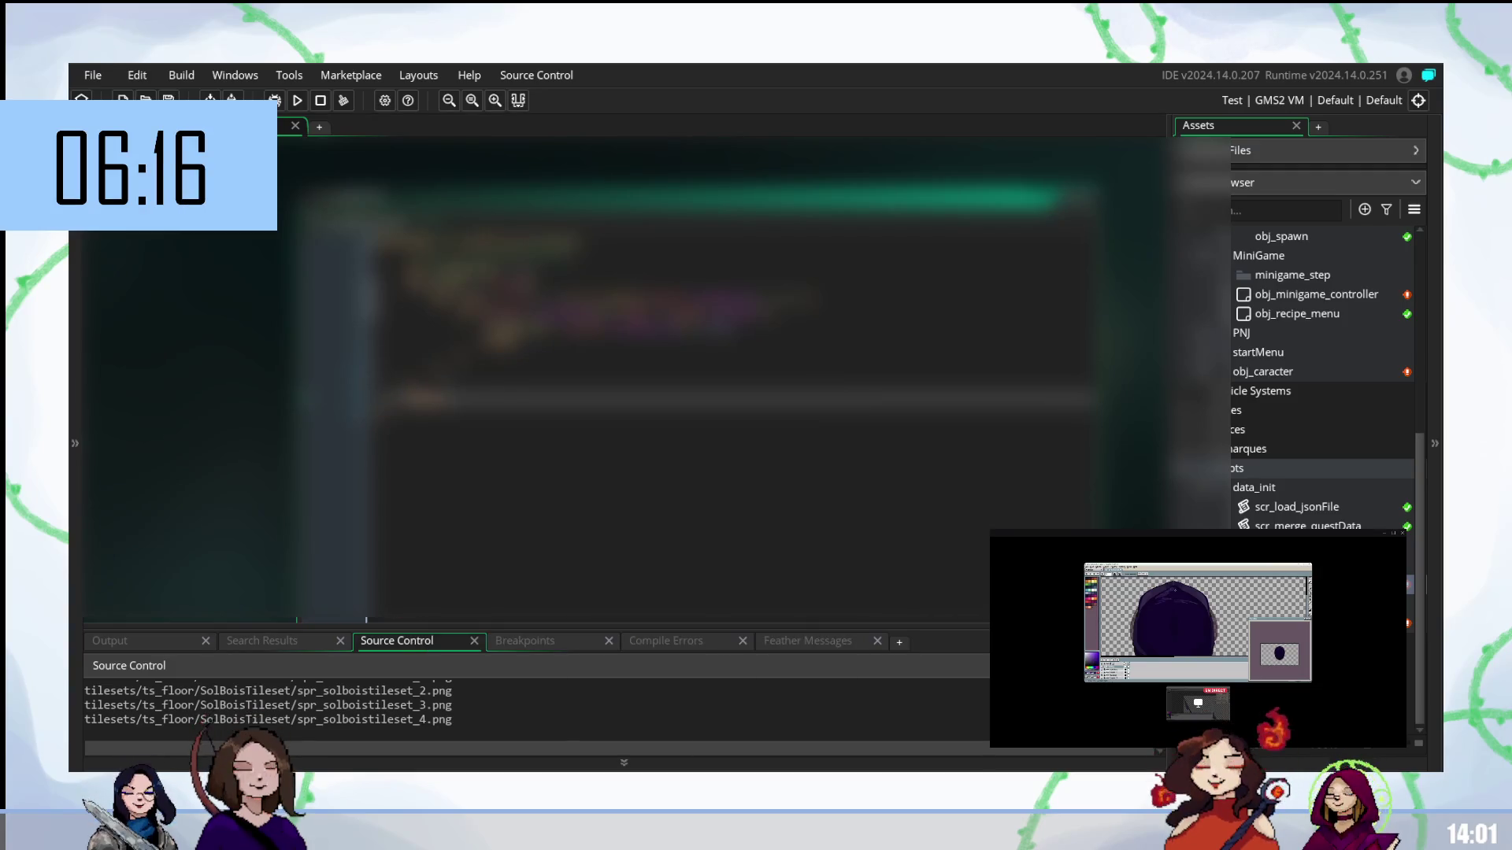
type("draw_text(")
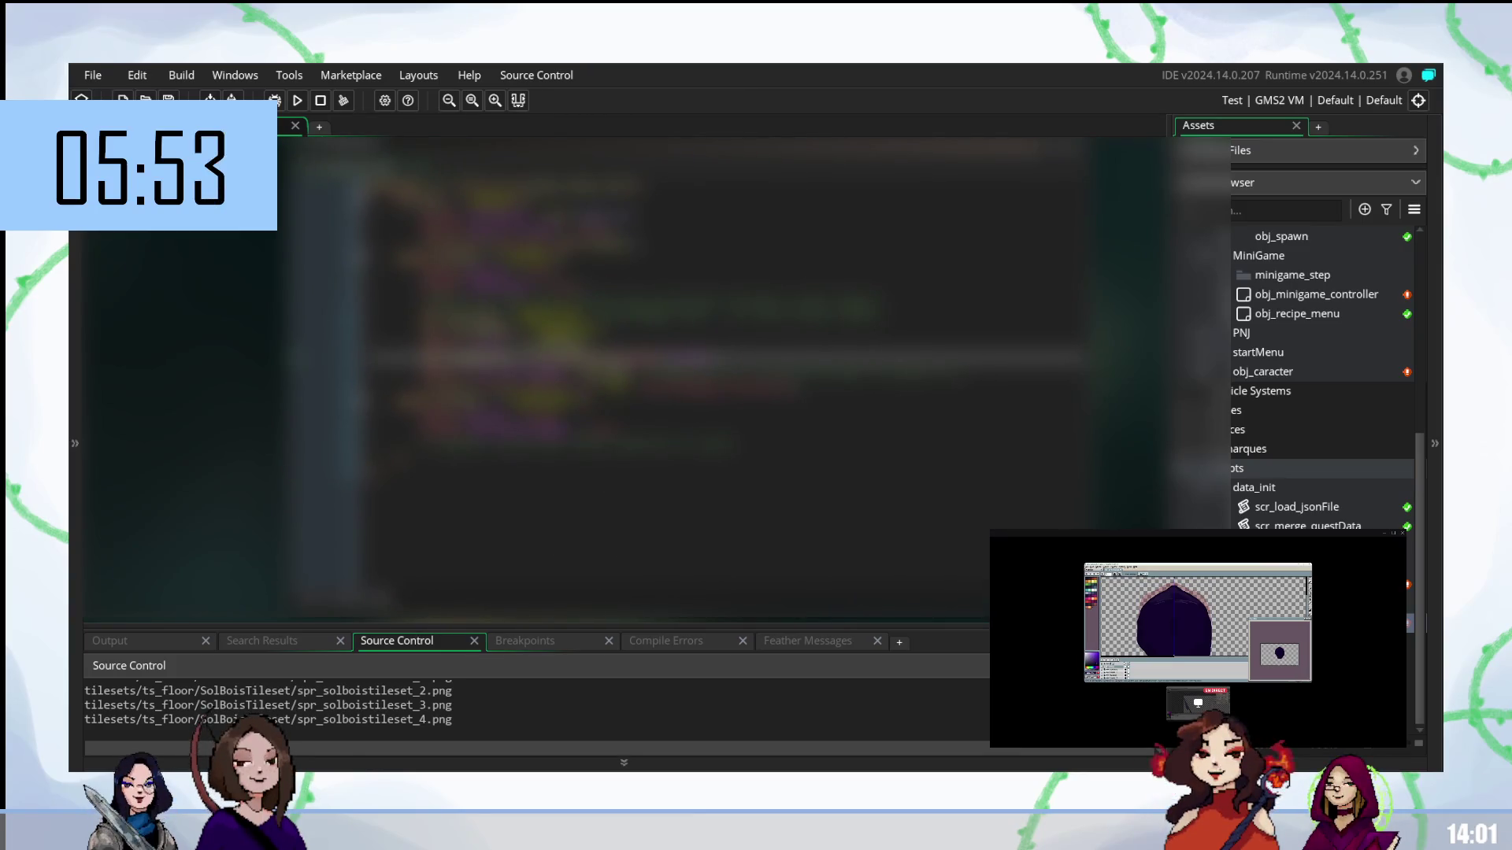
- Select and copy the code on the line above the edited one
left_click(512, 316)
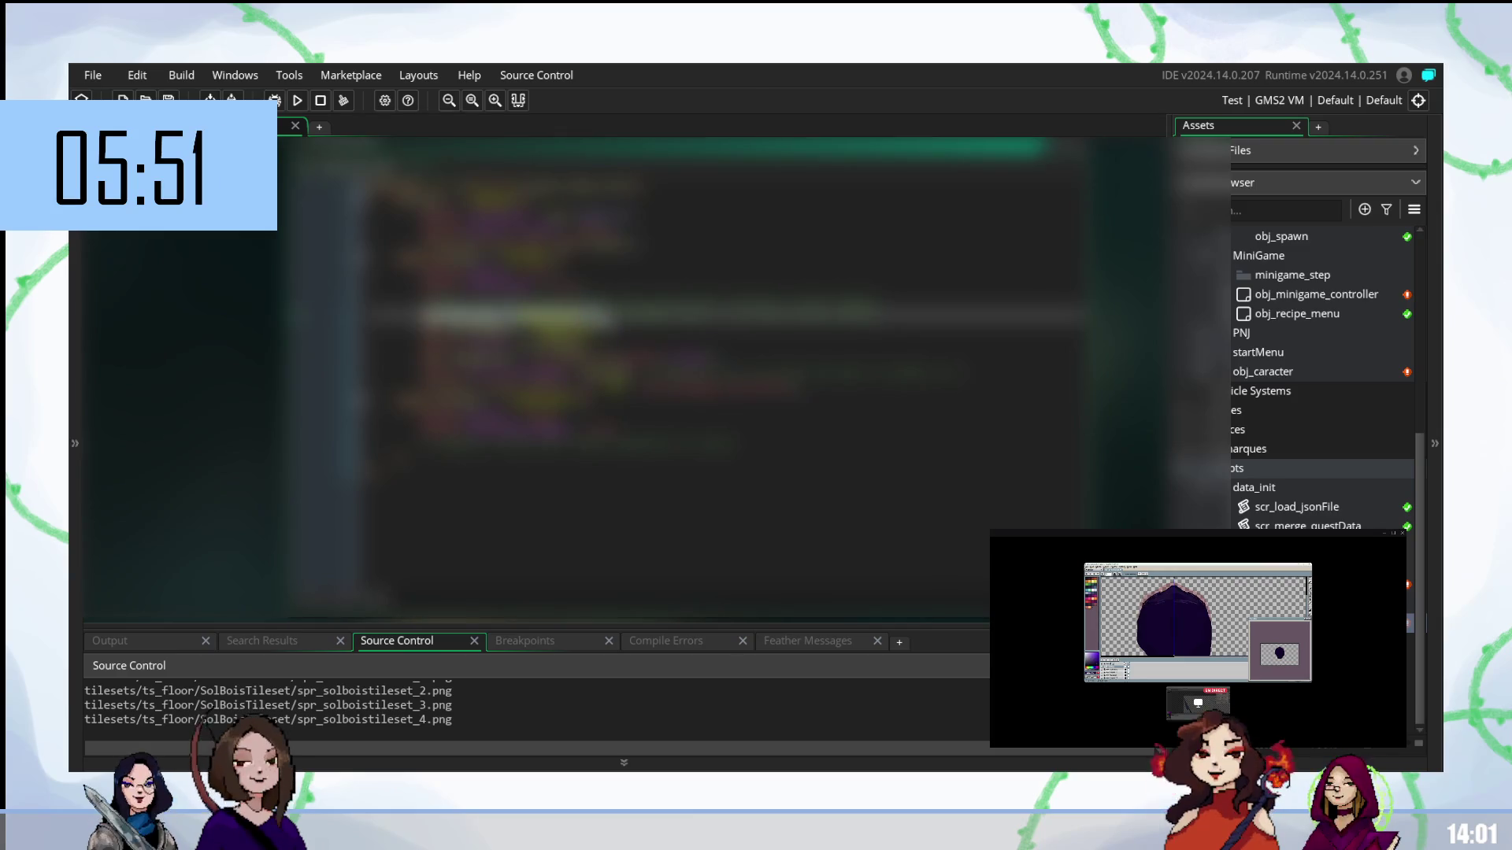
key("ctrl+shift+Right")
key("ctrl+shift+Right")
key("ctrl+shift+Right")
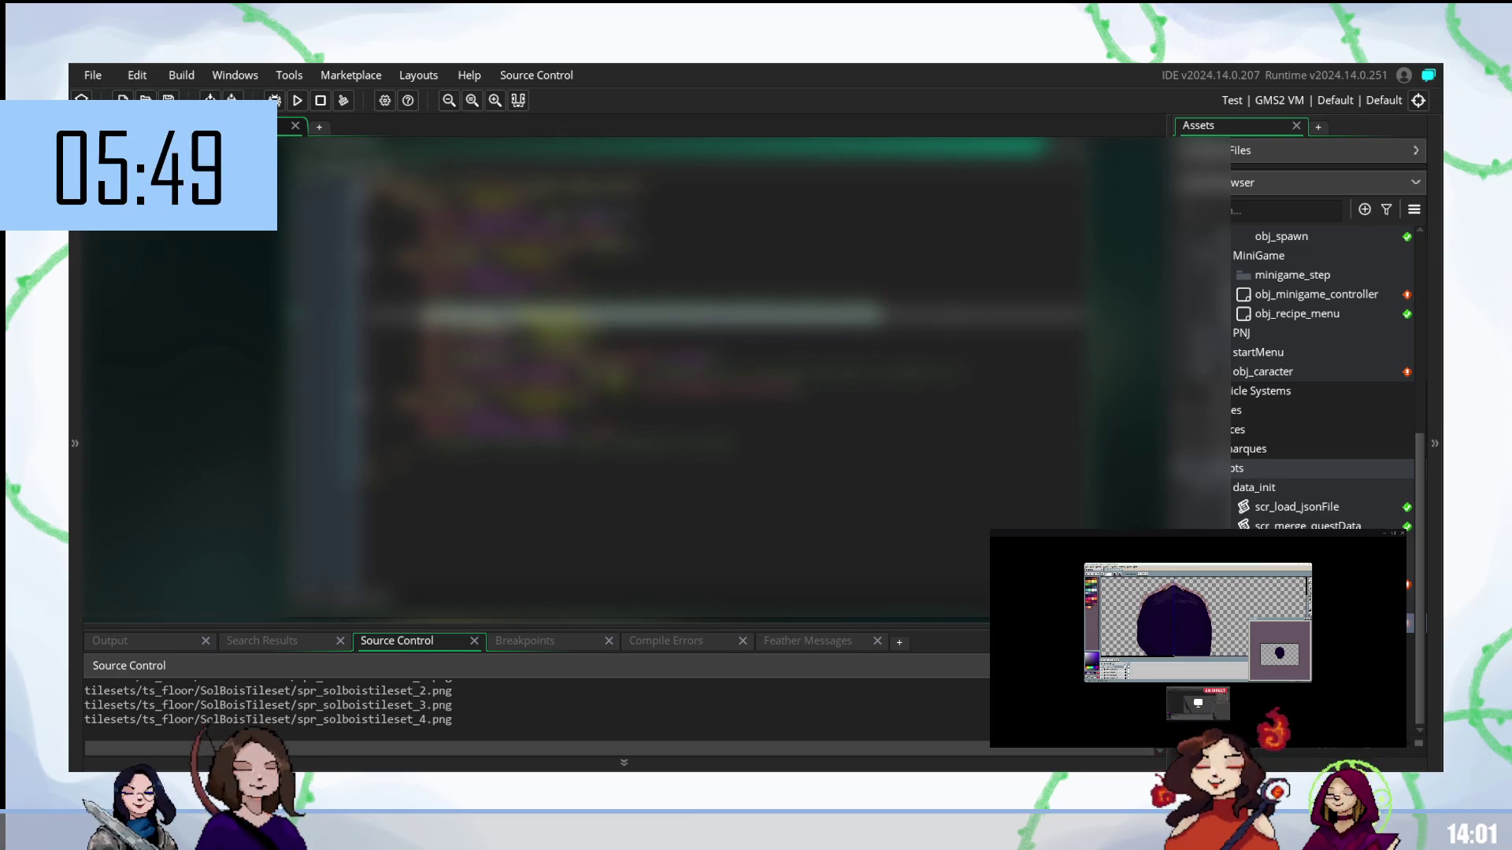
key("Right")
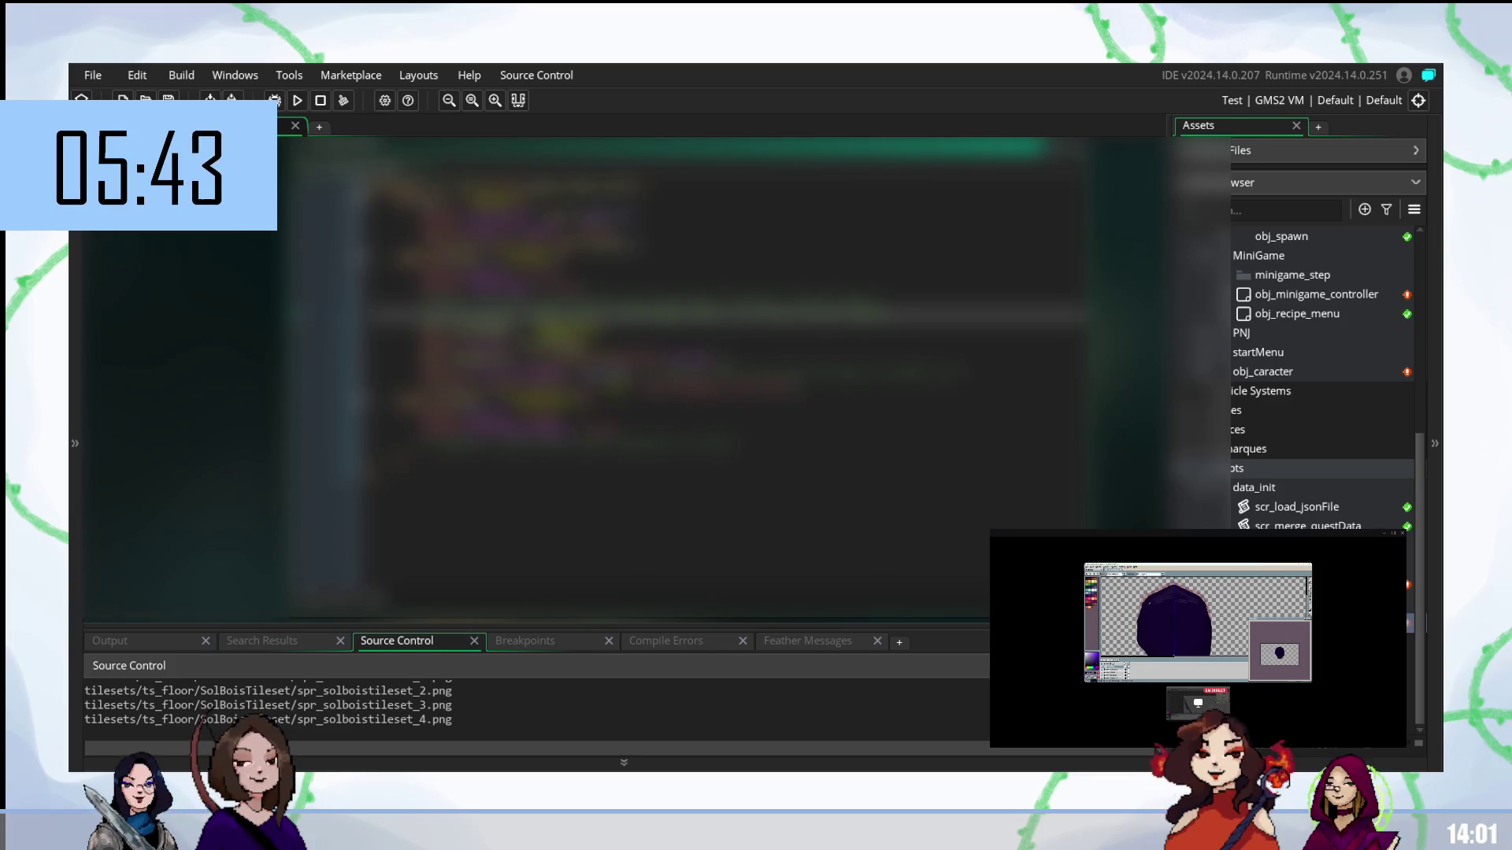
left_click(599, 359)
- Add a new line below calling the autocompleted variable_struct function
key("Return")
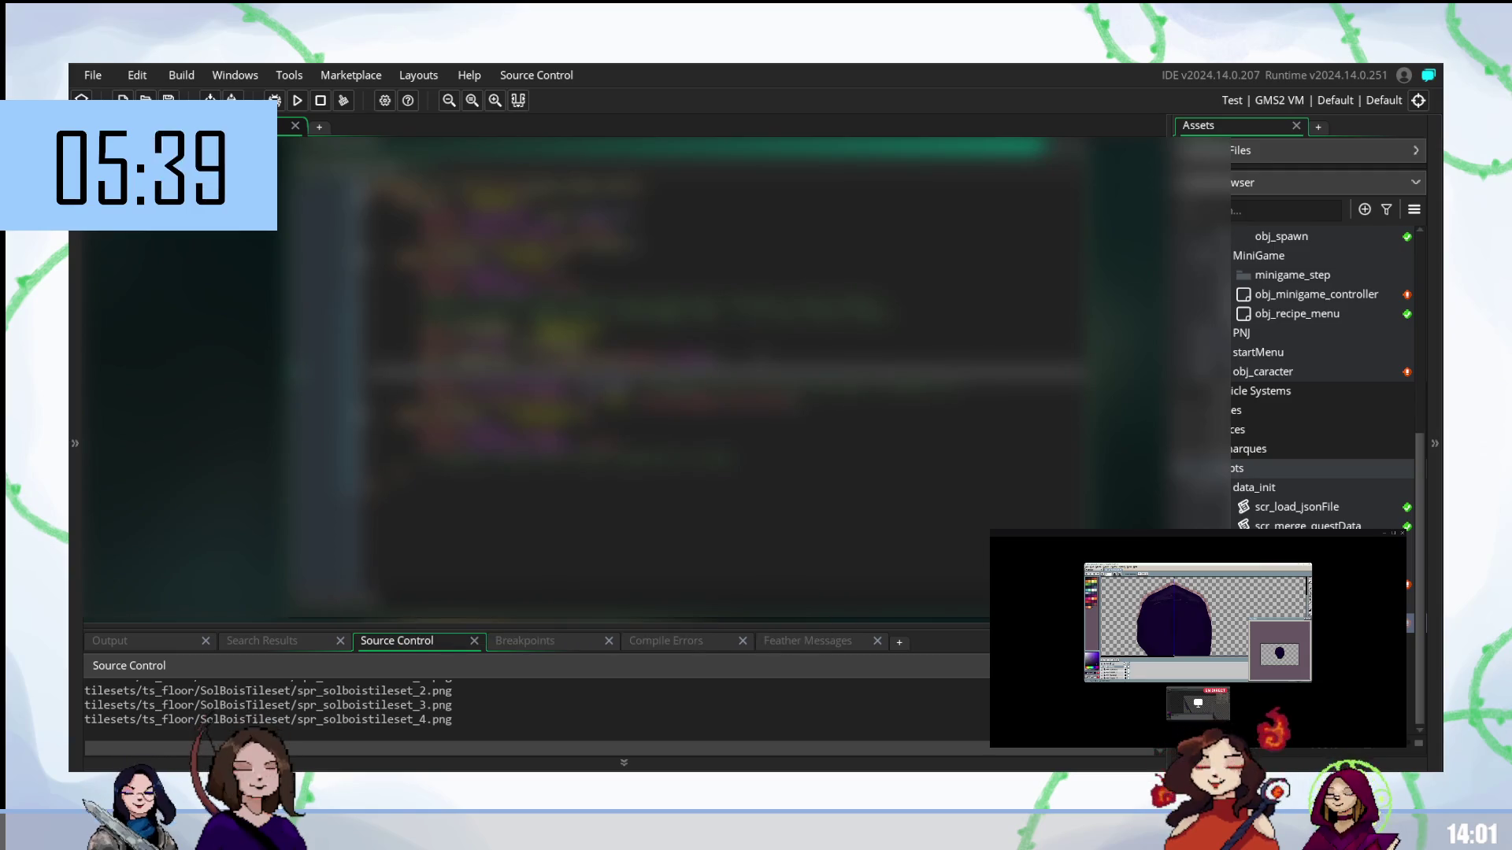
type("variable_struct")
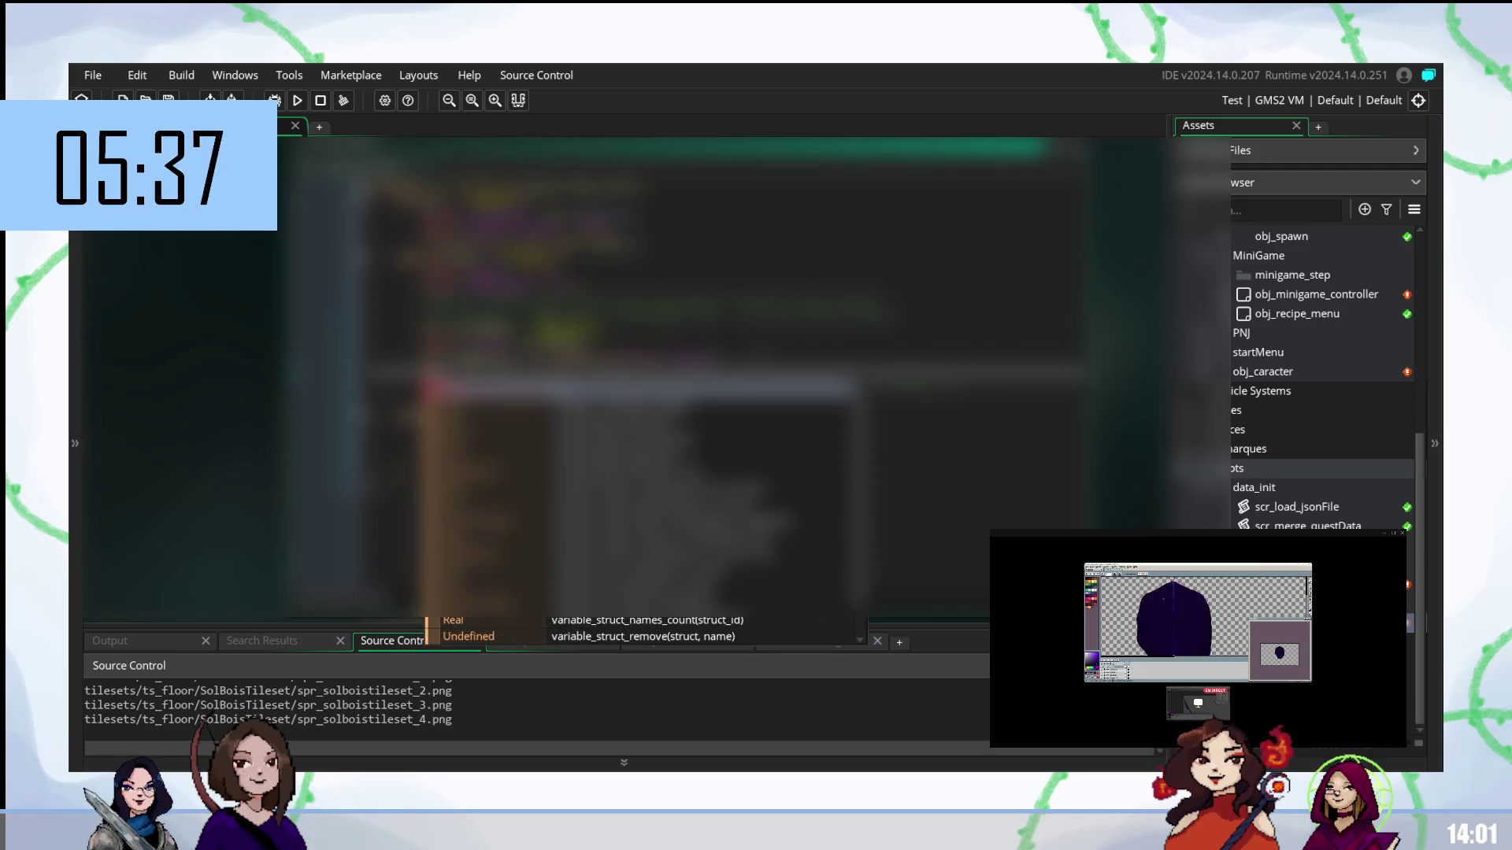
key("Return")
type("ma")
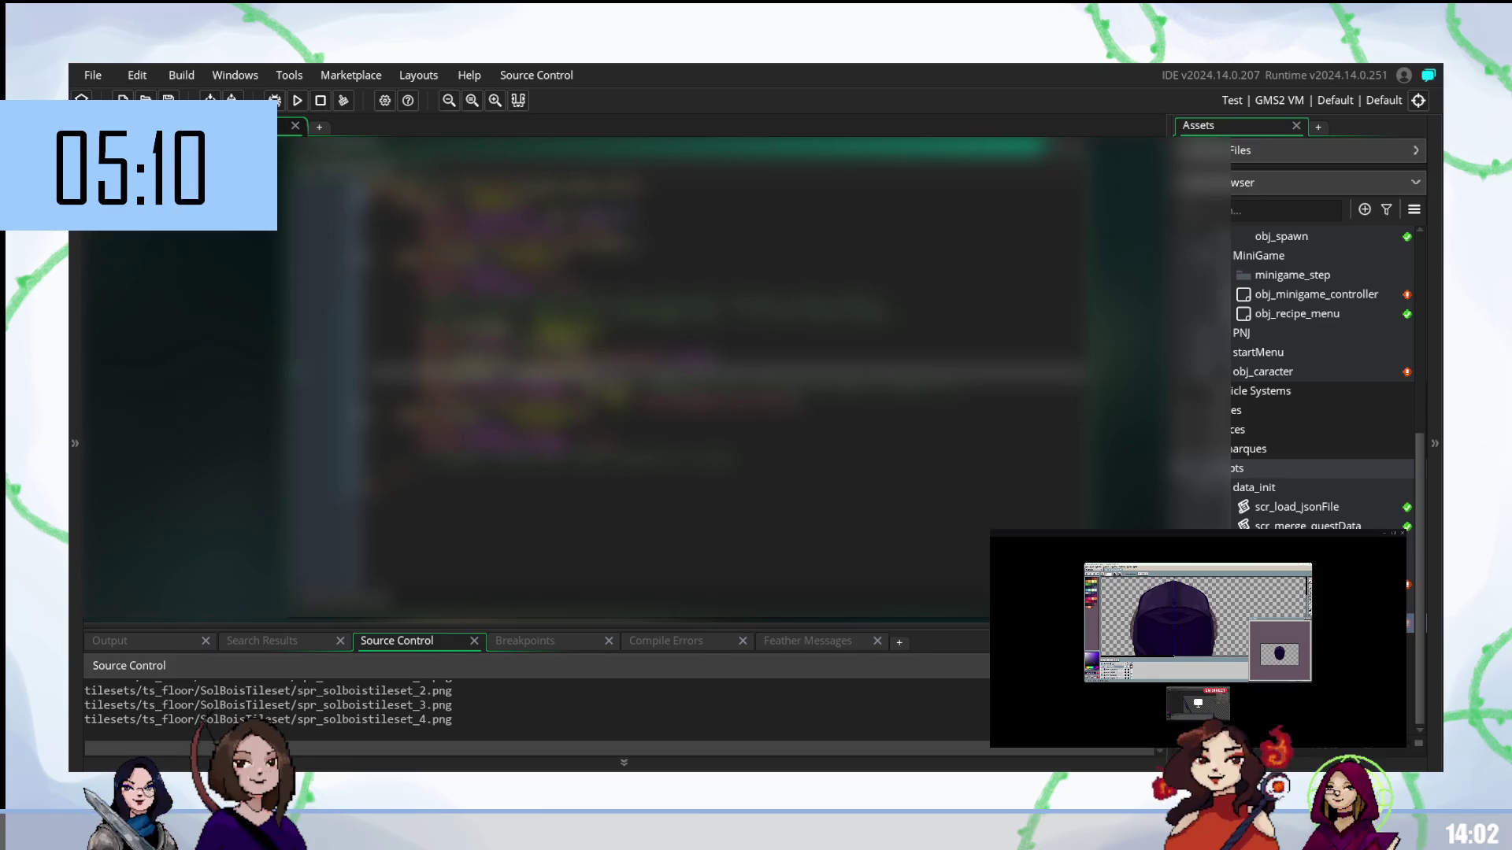
- Build and run the game with F5, then run it a second time
key("F5")
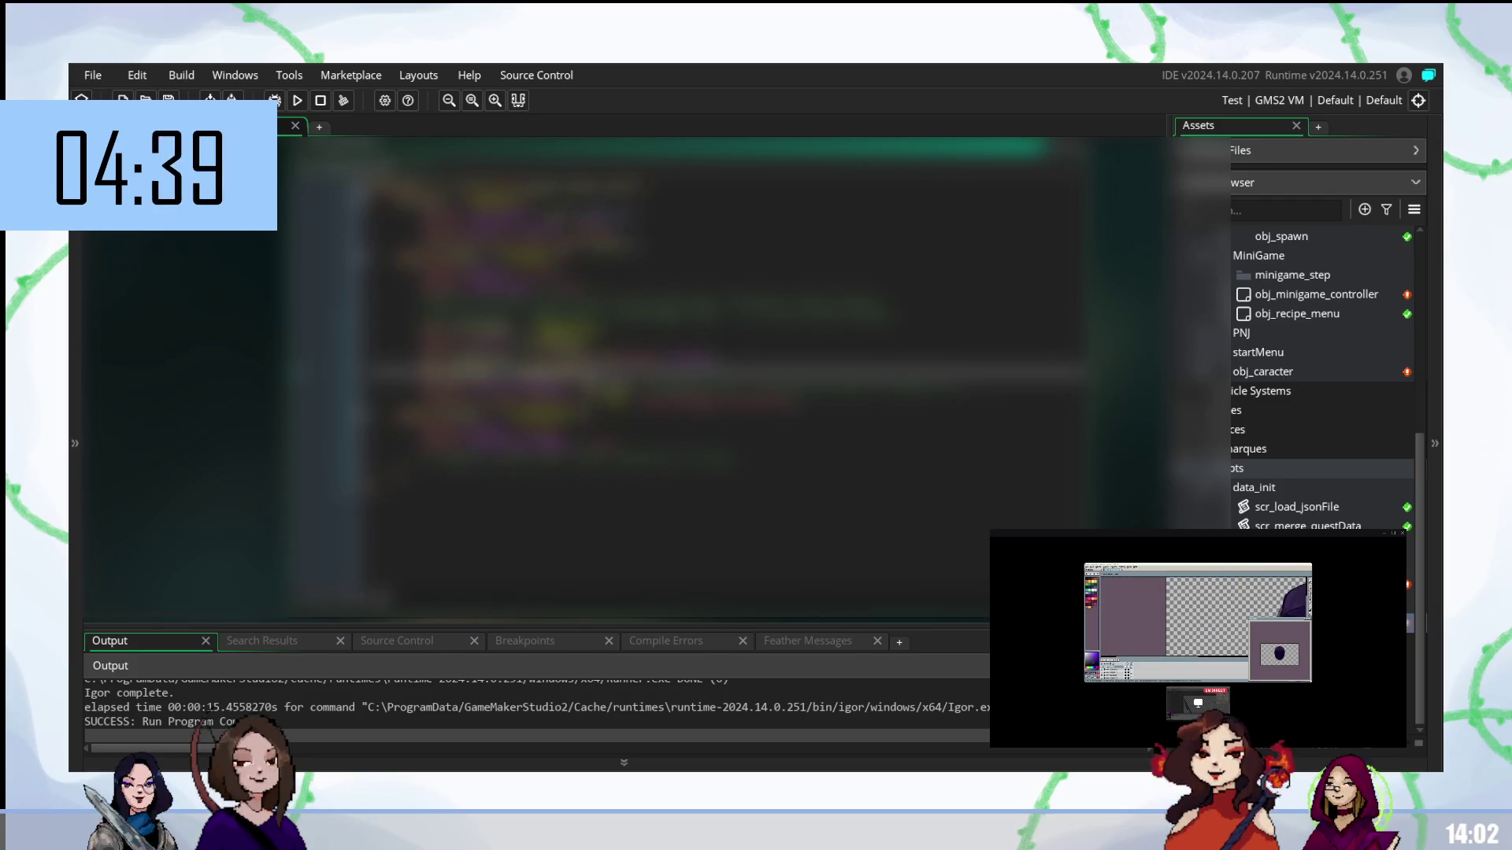
key("F5")
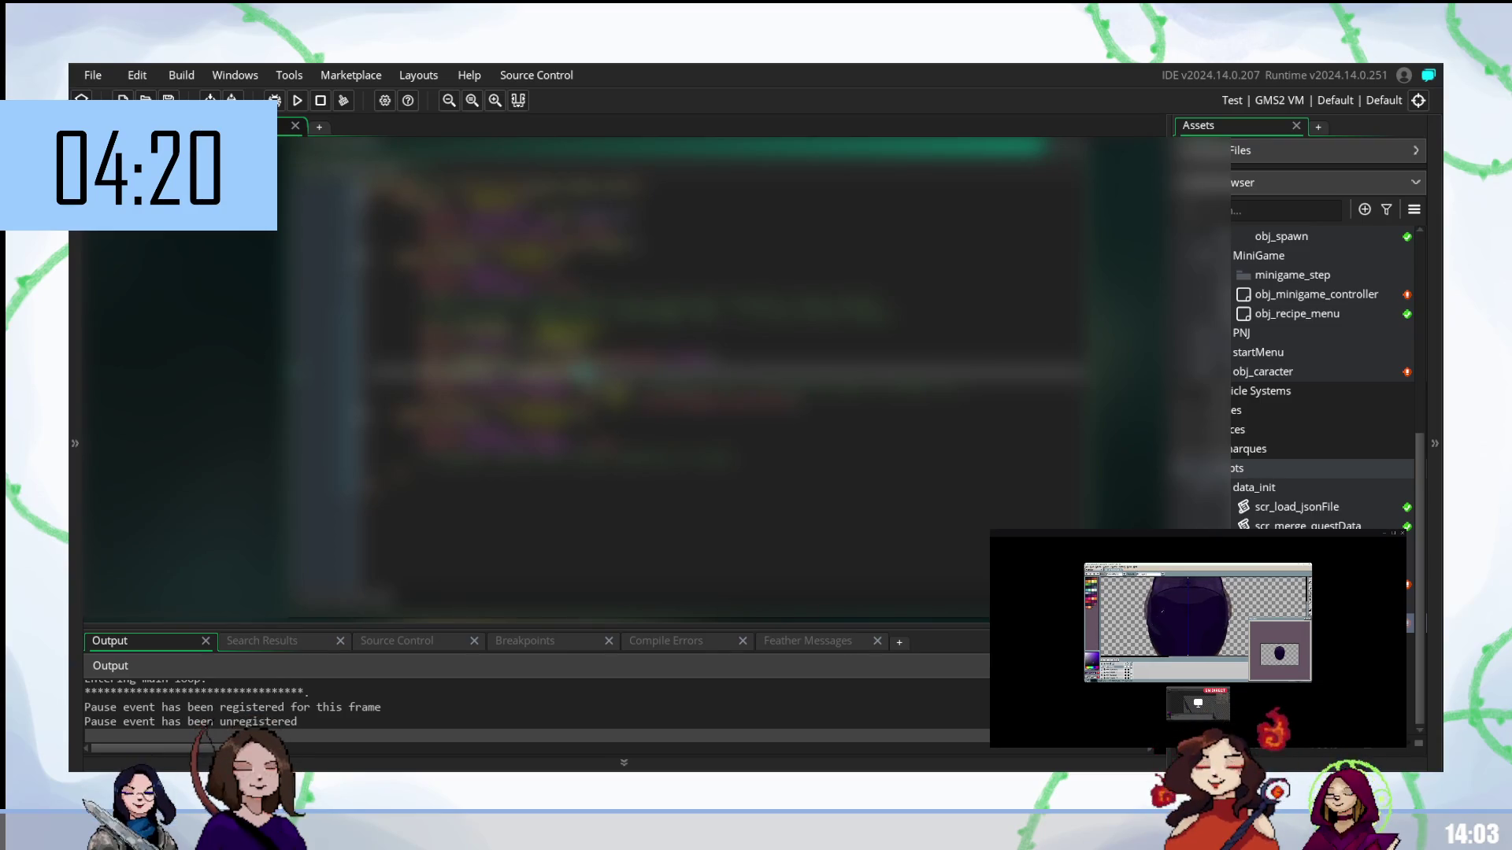
- Make a one-character code correction, then rebuild and run the game
key("Return")
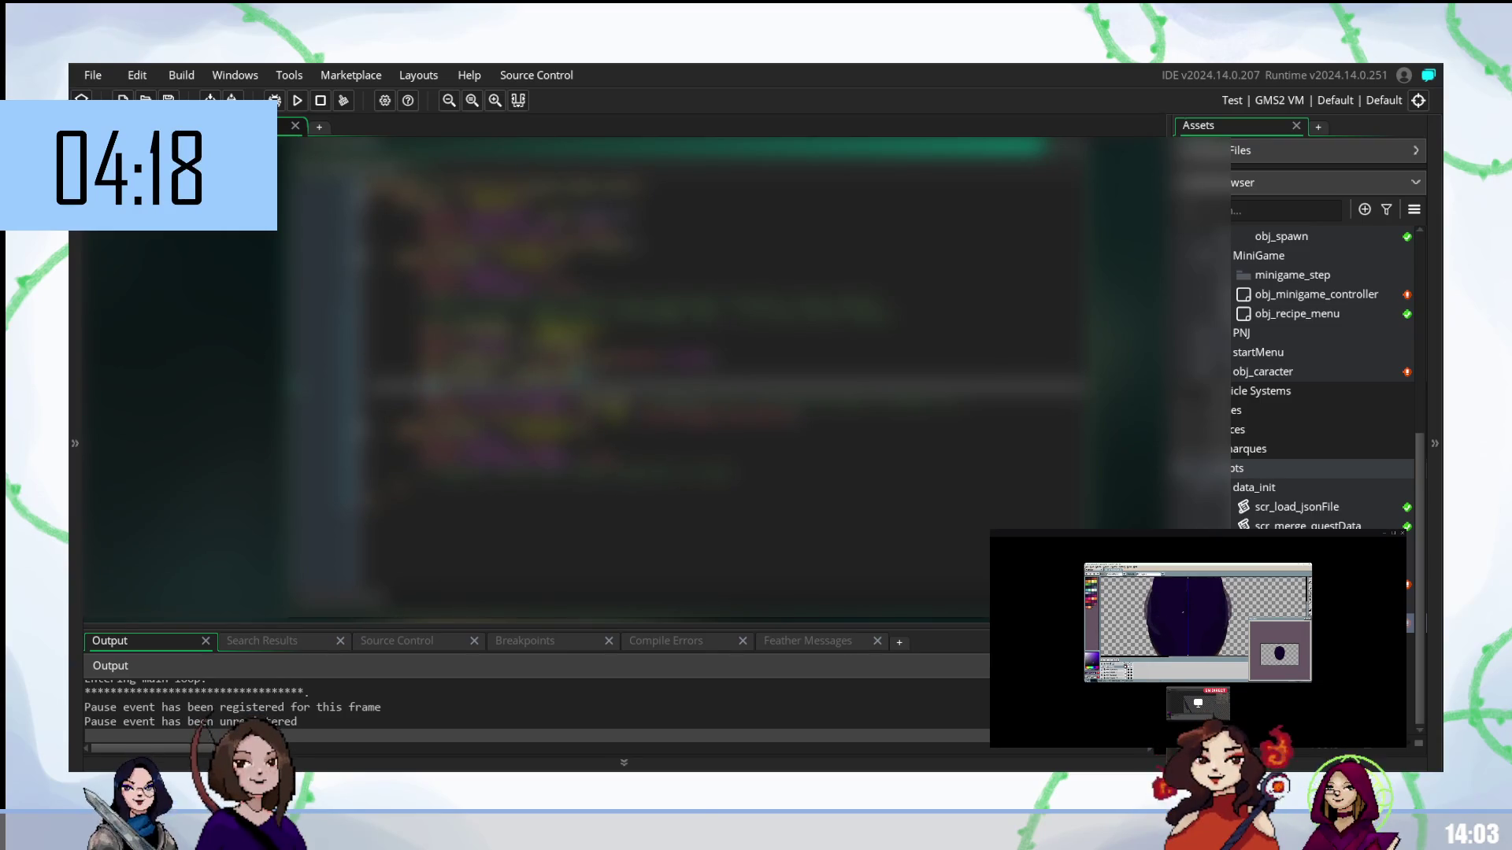
key("BackSpace")
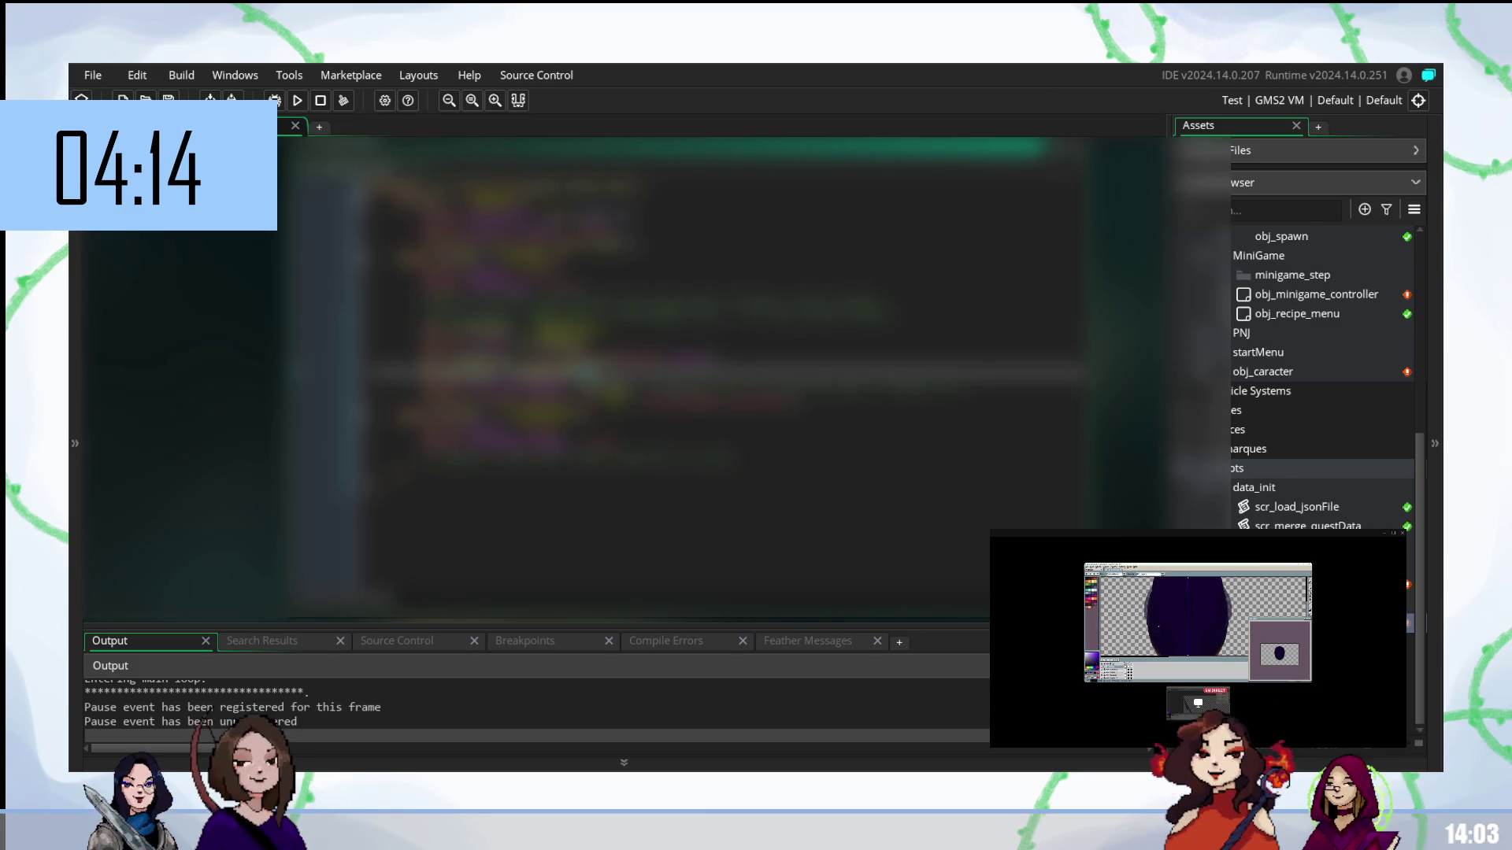
type("a")
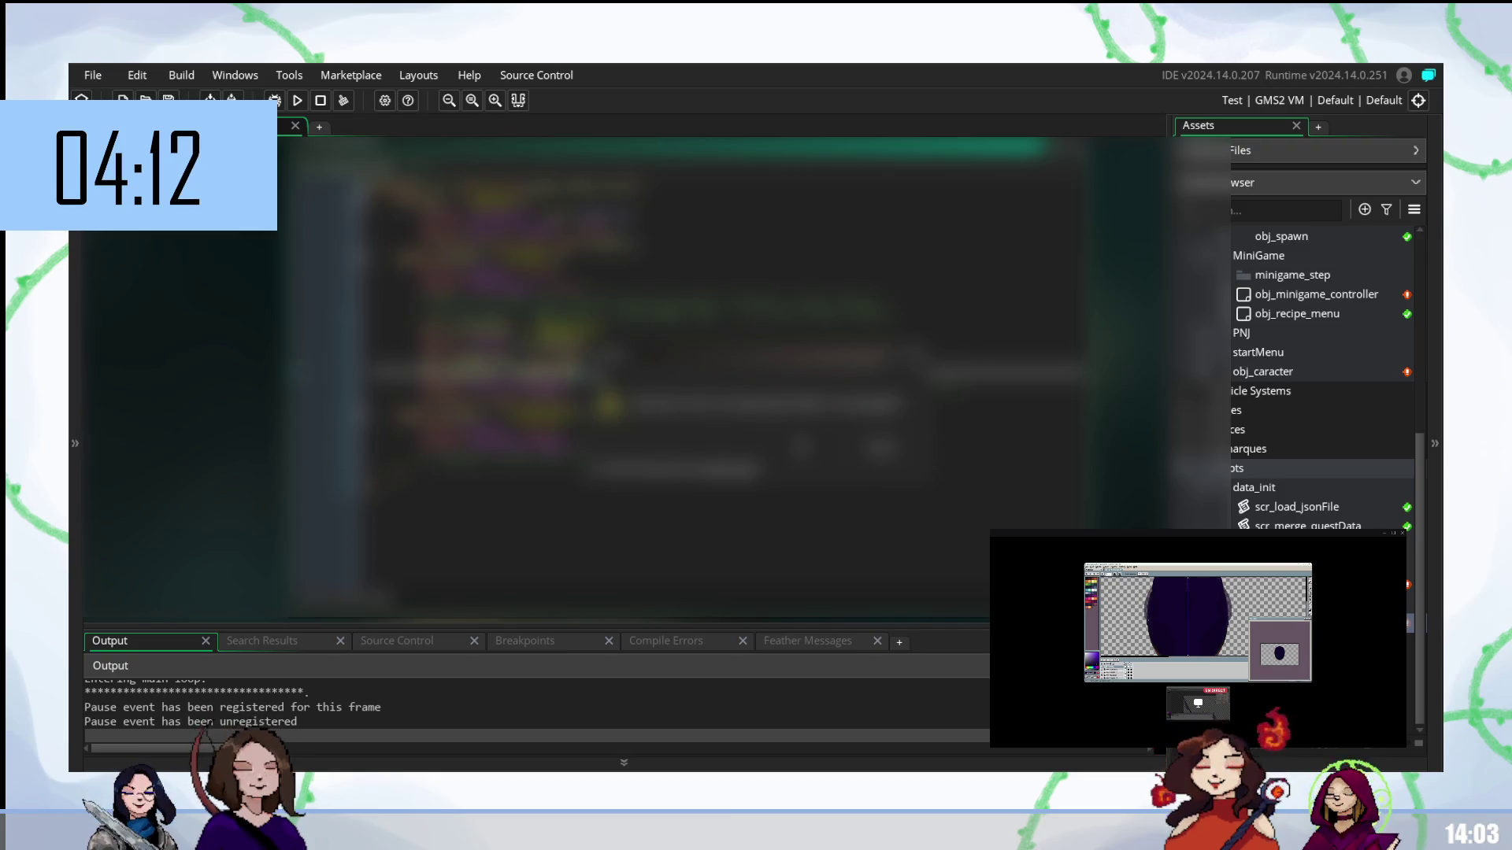
key("F5")
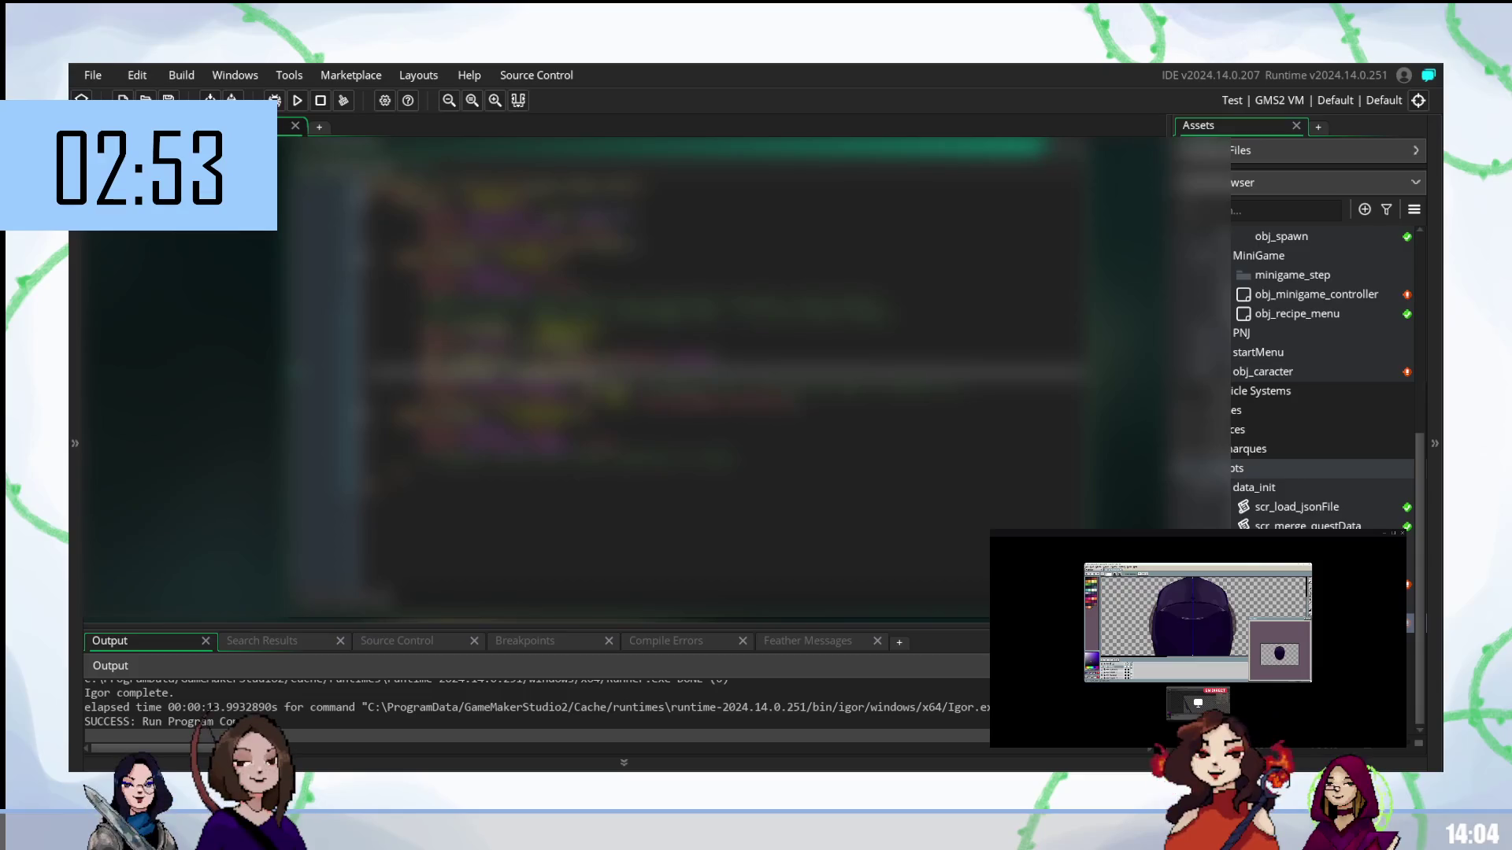
- Close the instance_create_layer call with '()' on the line above, then rebuild and run the game
left_click(551, 356)
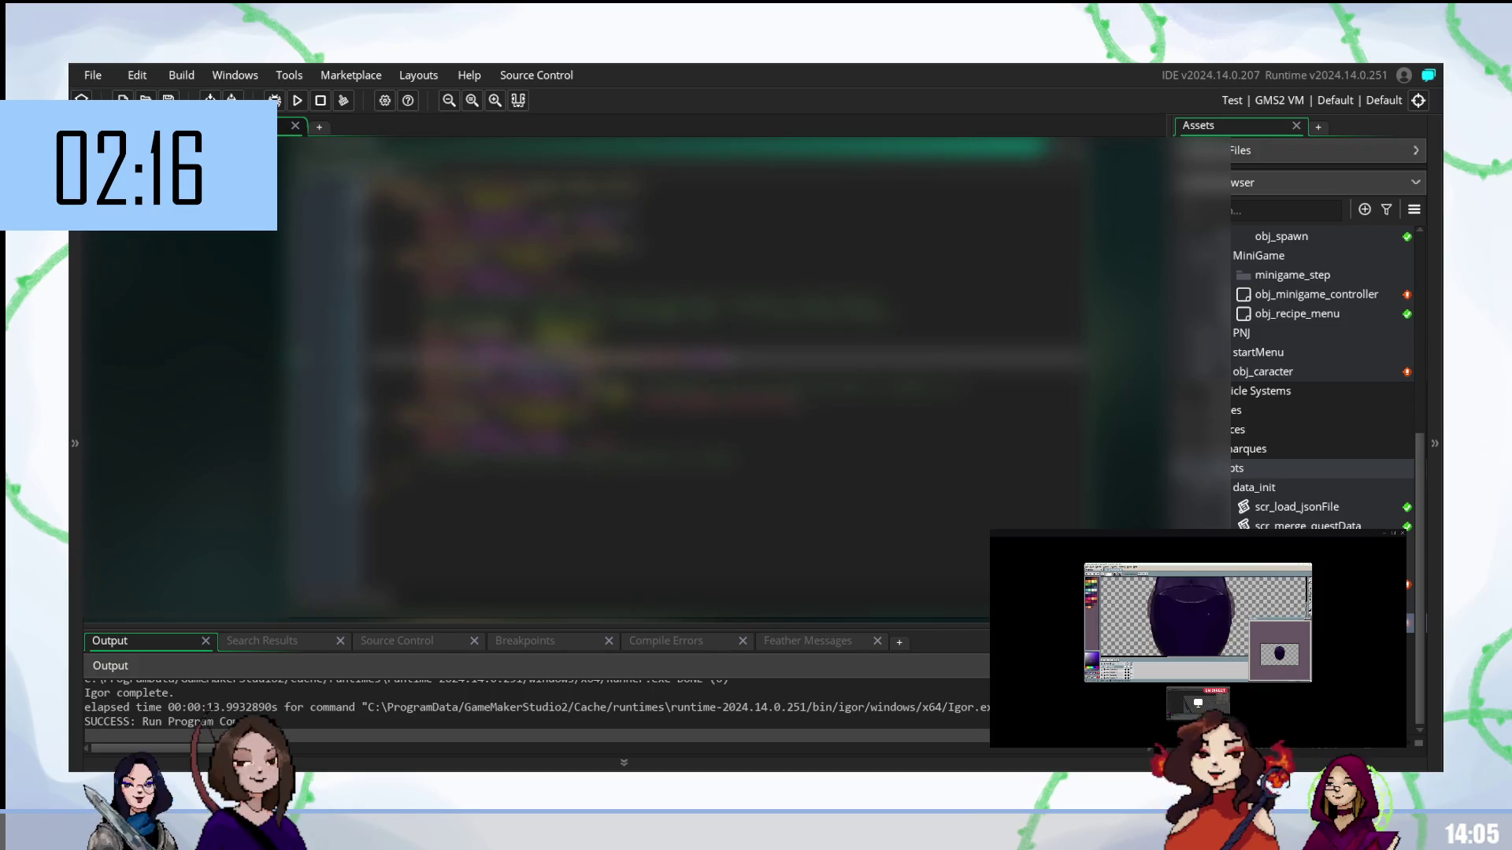
type("()")
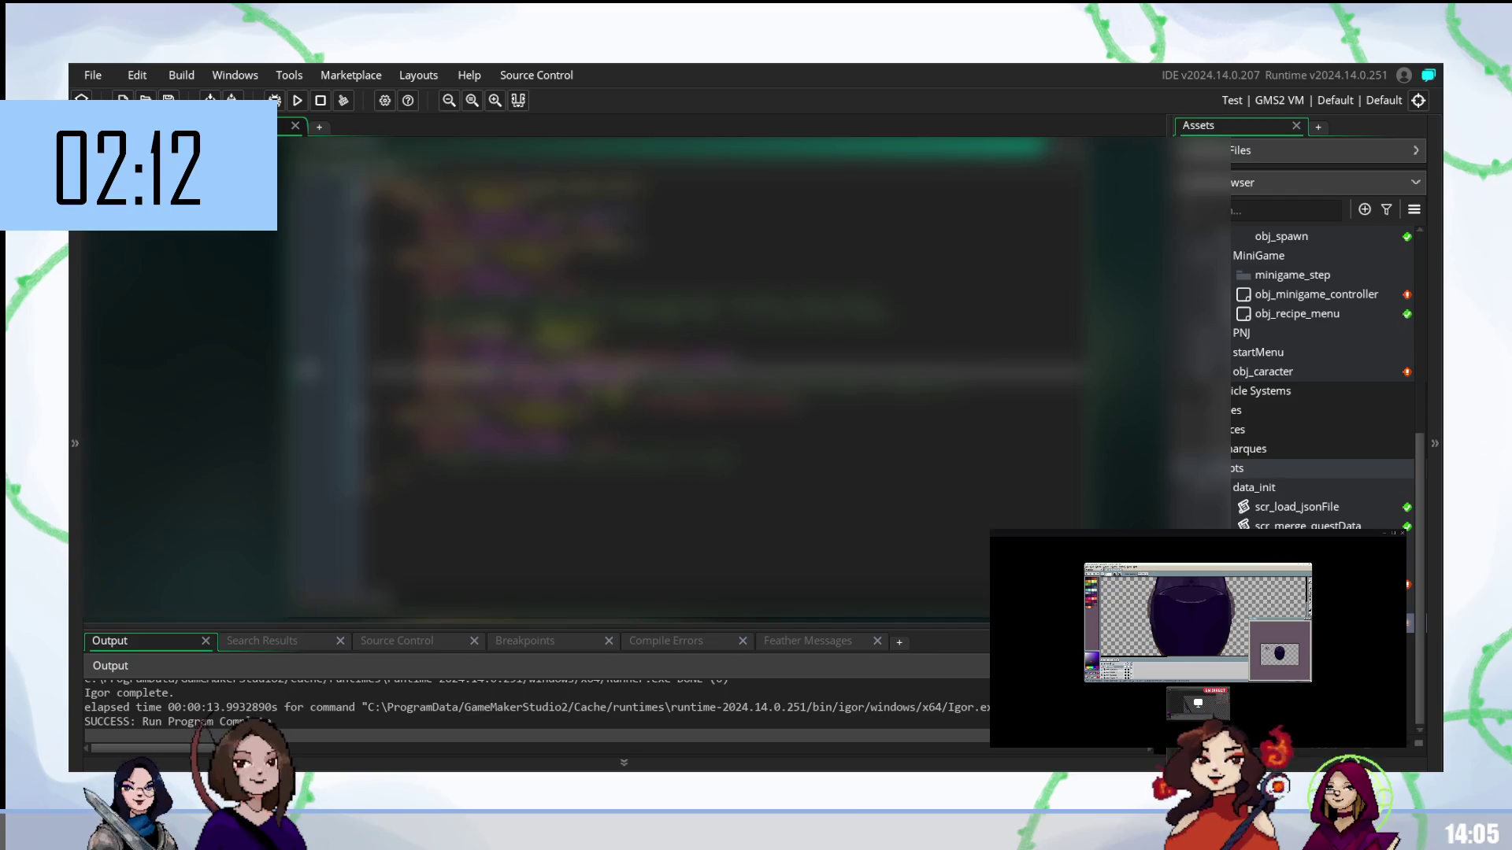
key("F5")
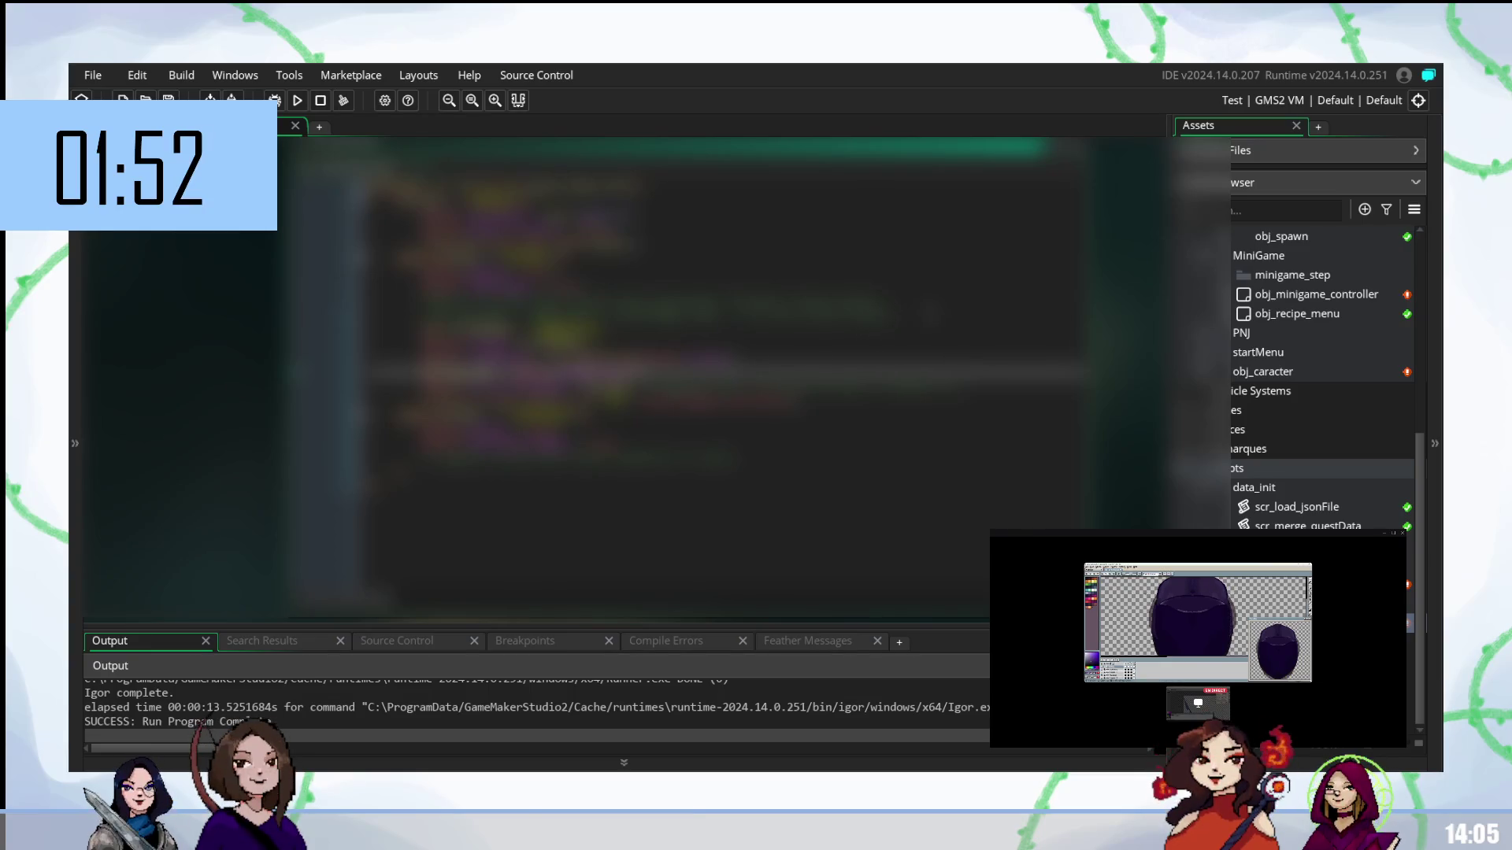
- Replace the end portion of the lower code line with the pasted replacement code
left_click(630, 311)
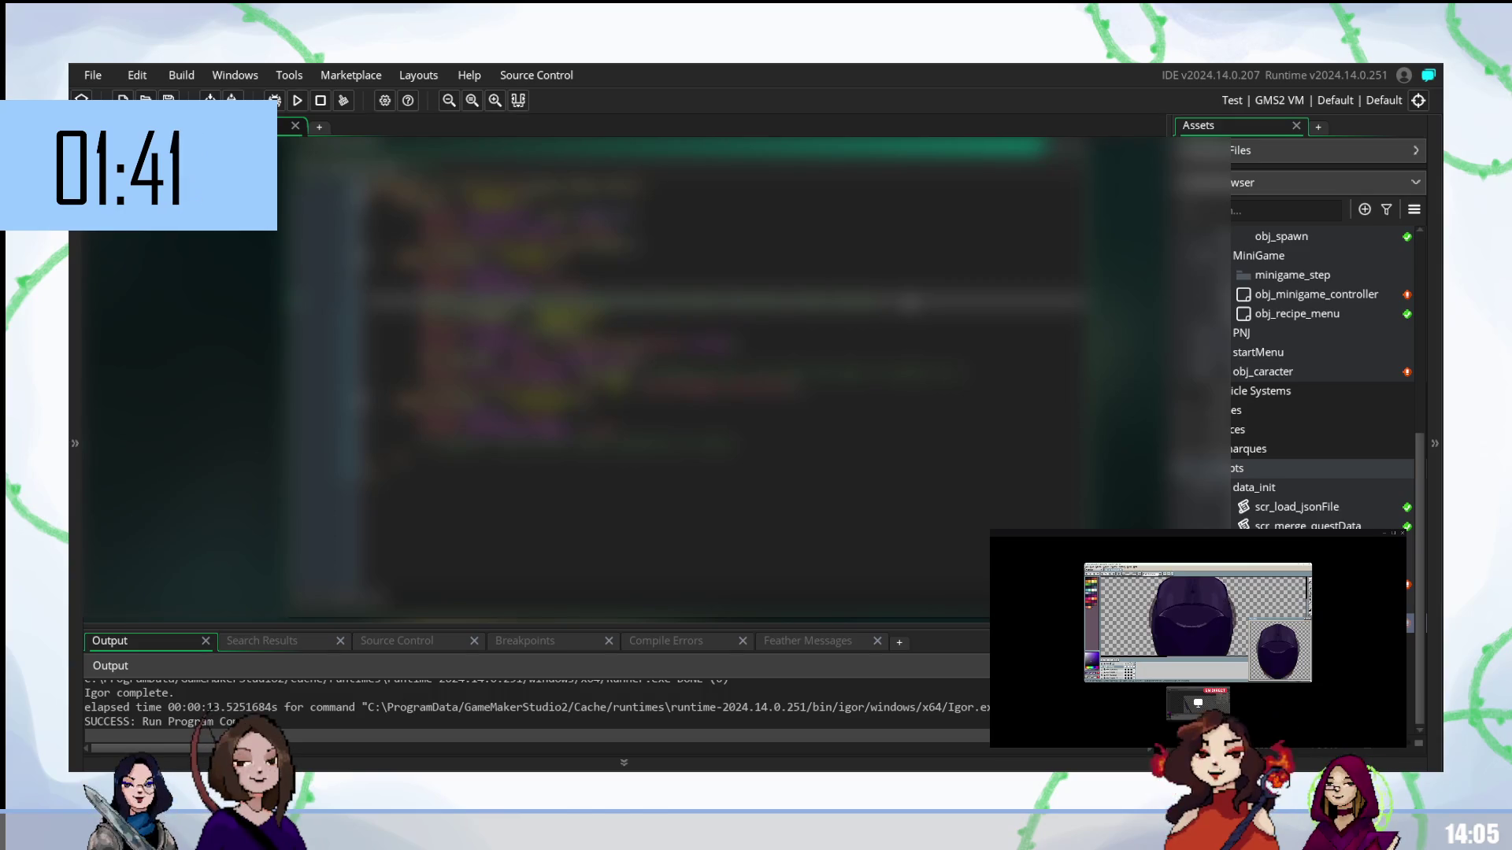
left_click_drag(964, 375, 634, 374)
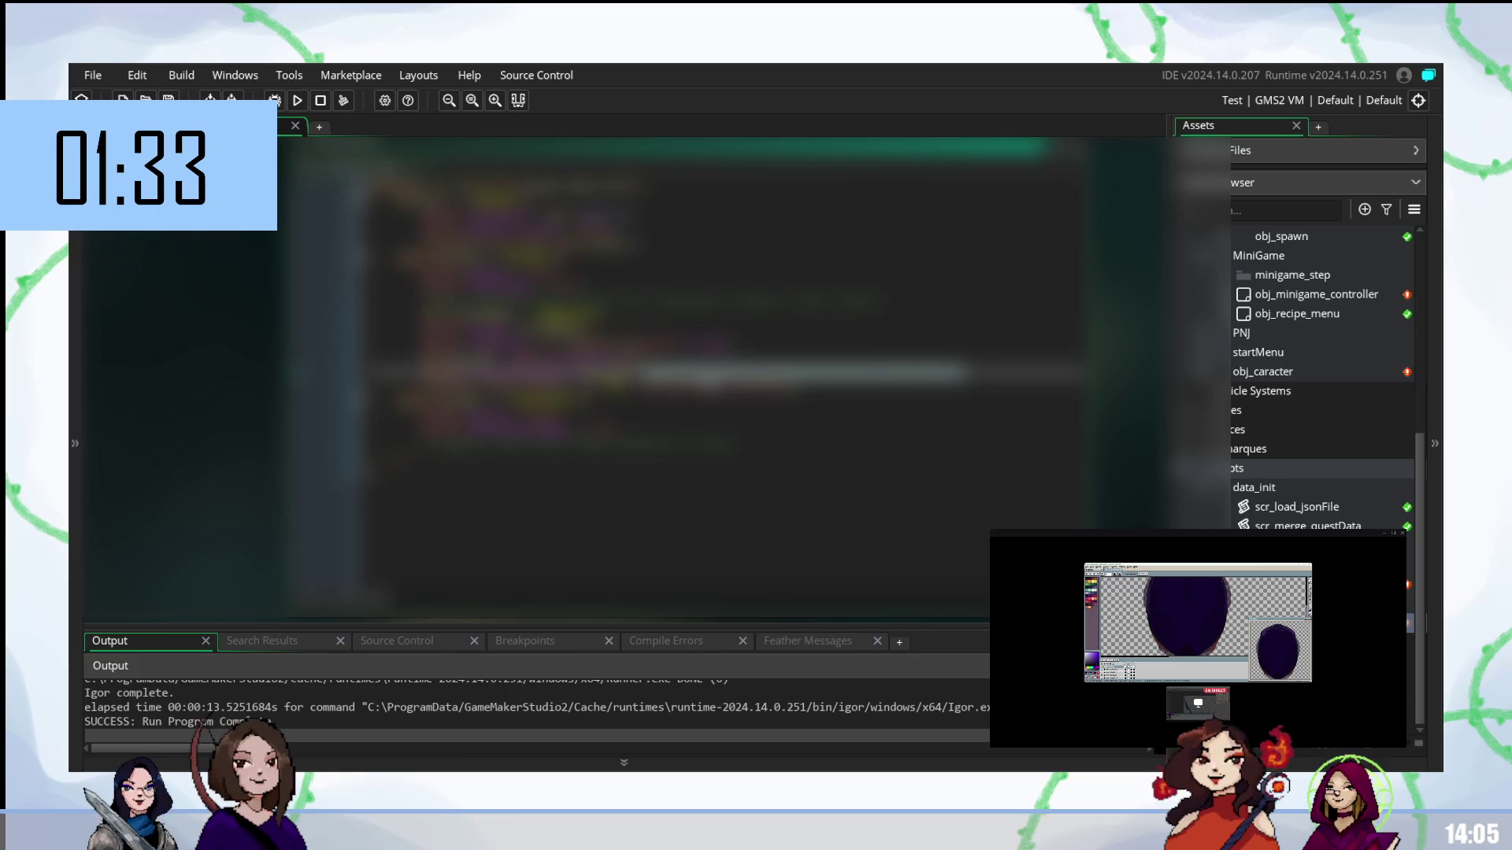
left_click(787, 372)
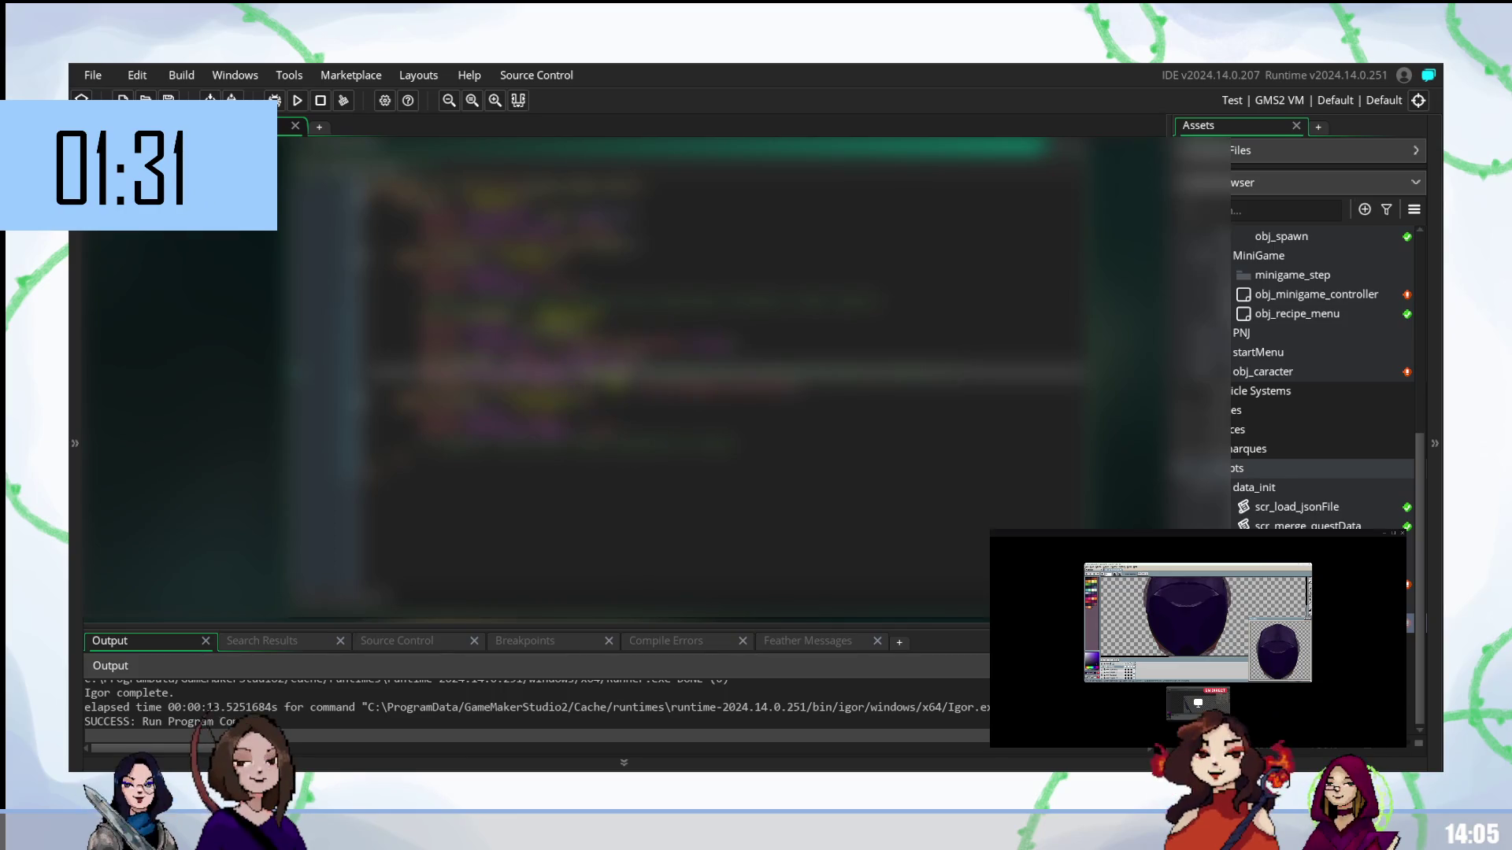
left_click_drag(504, 360, 646, 360)
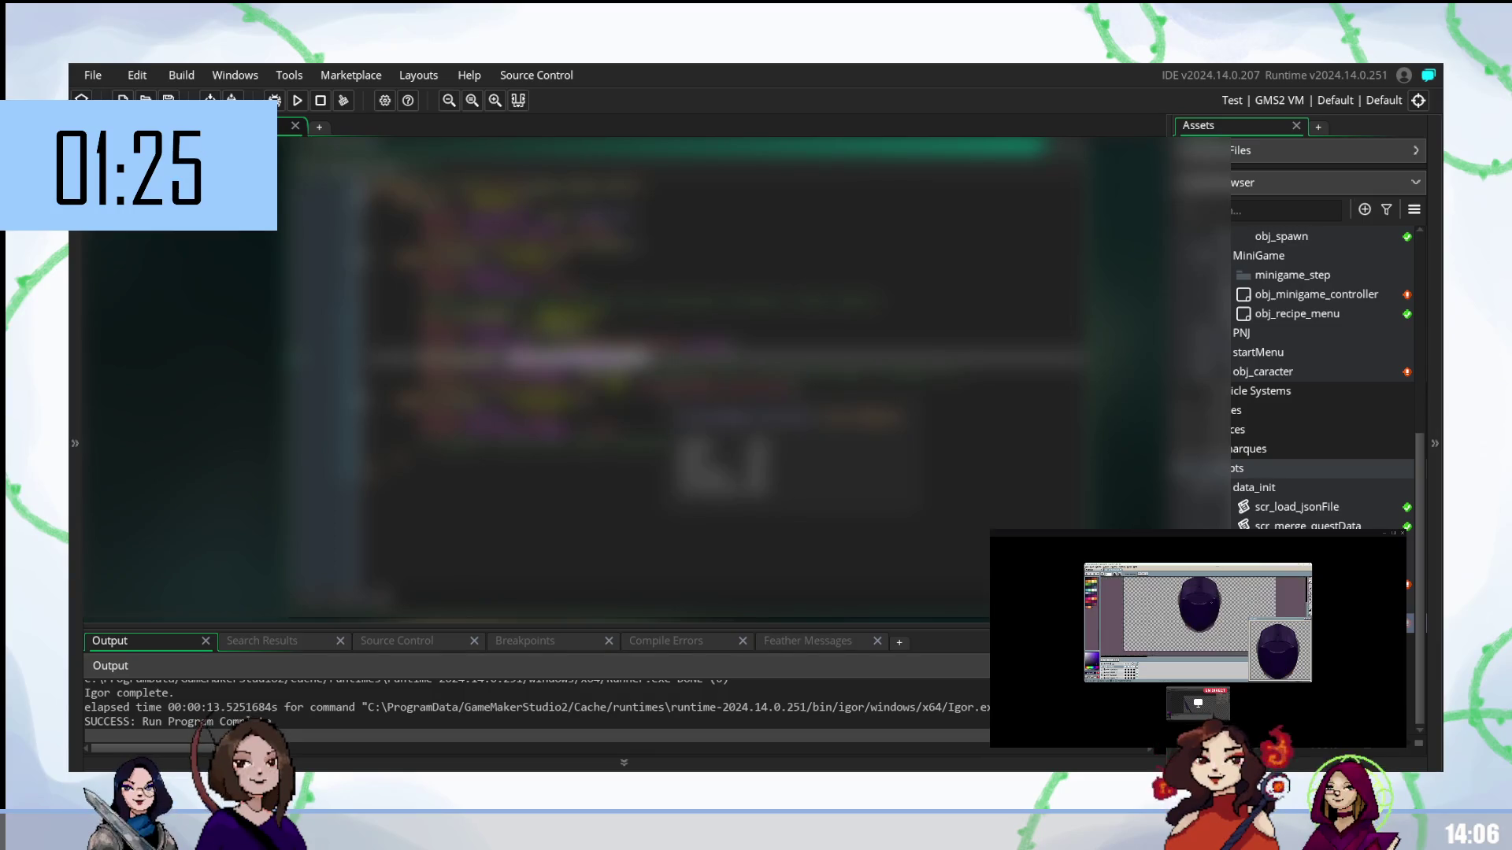
left_click(669, 397)
left_click_drag(961, 372, 581, 372)
key("ctrl+v")
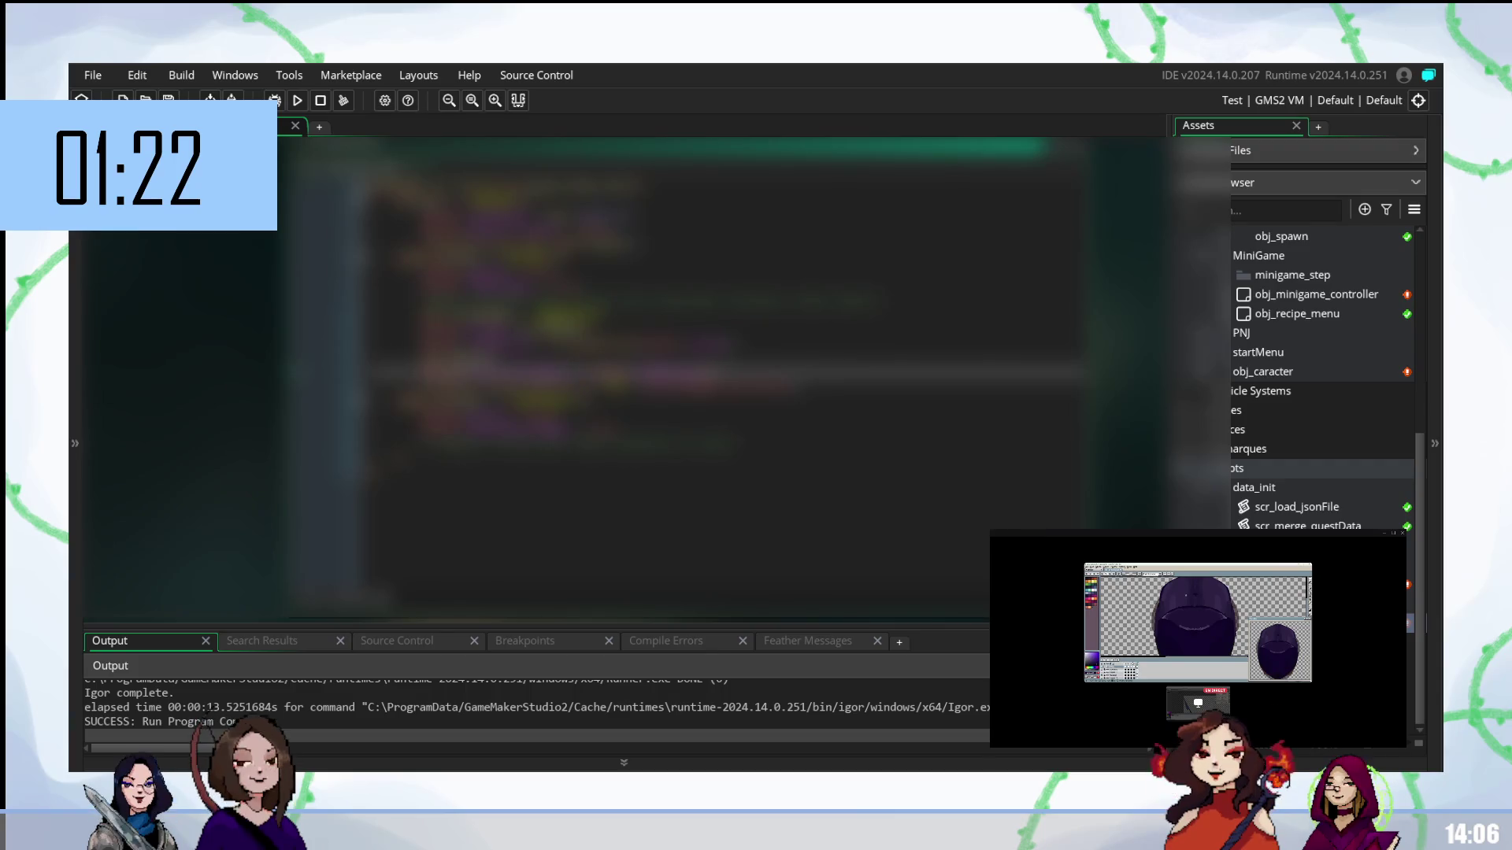
- Paste the replacement code over a word on the line above, then rebuild and run the game
left_click(472, 353)
double_click(437, 354)
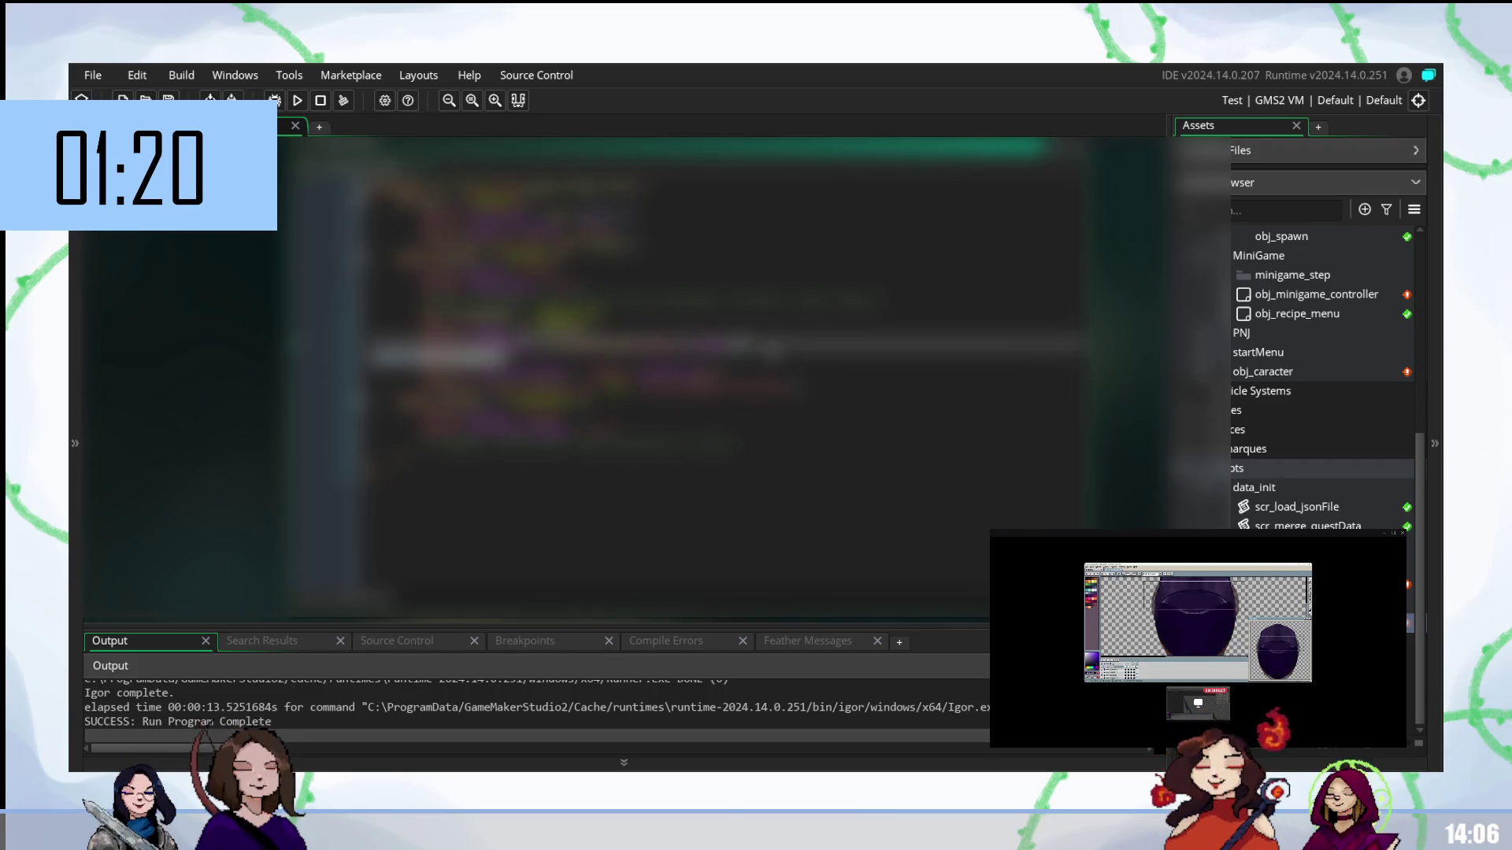
key("ctrl+v")
key("F5")
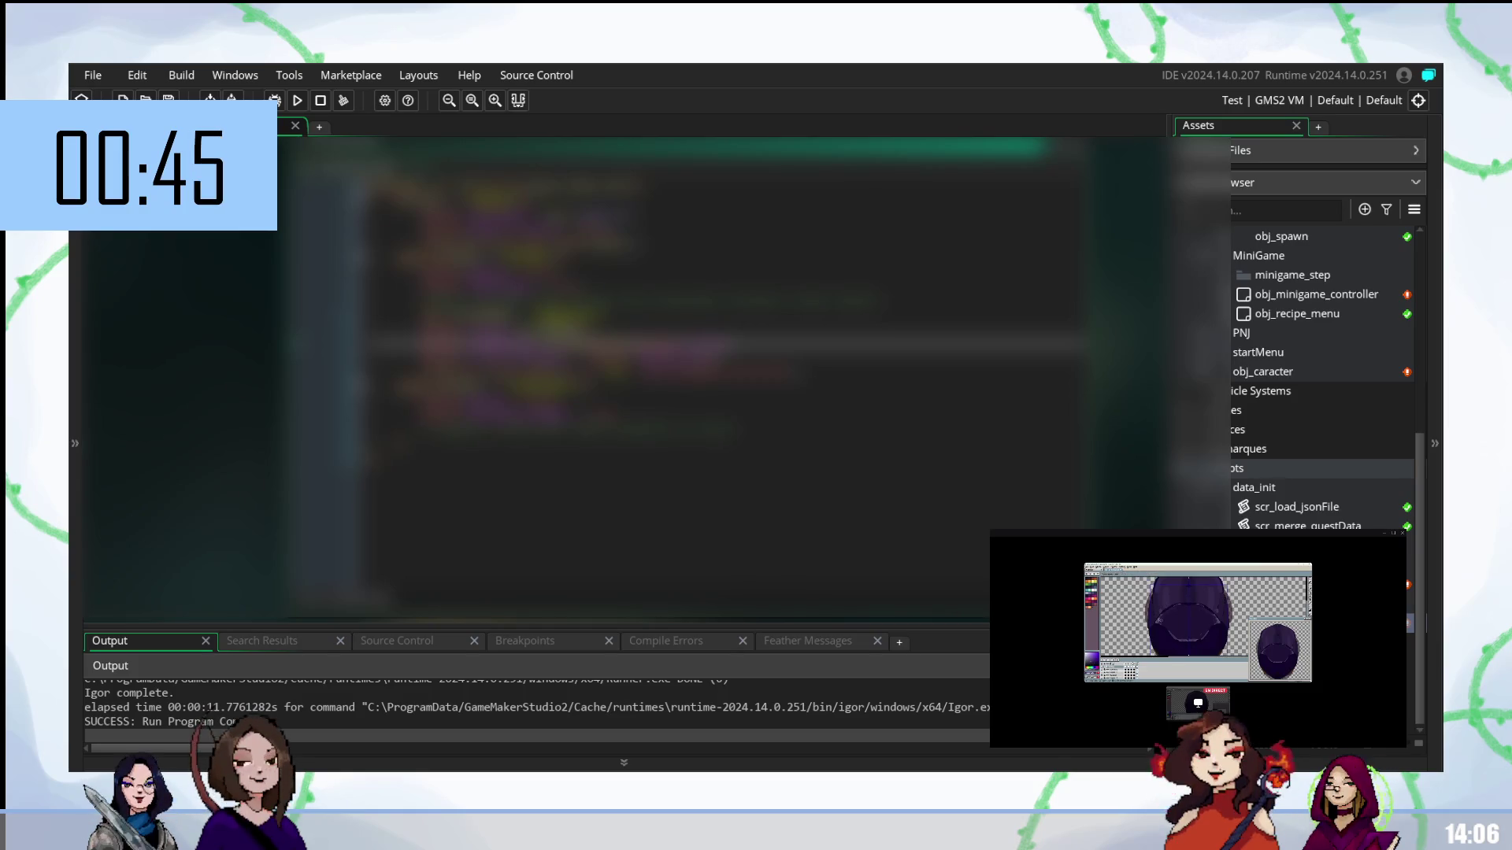
left_click(567, 458)
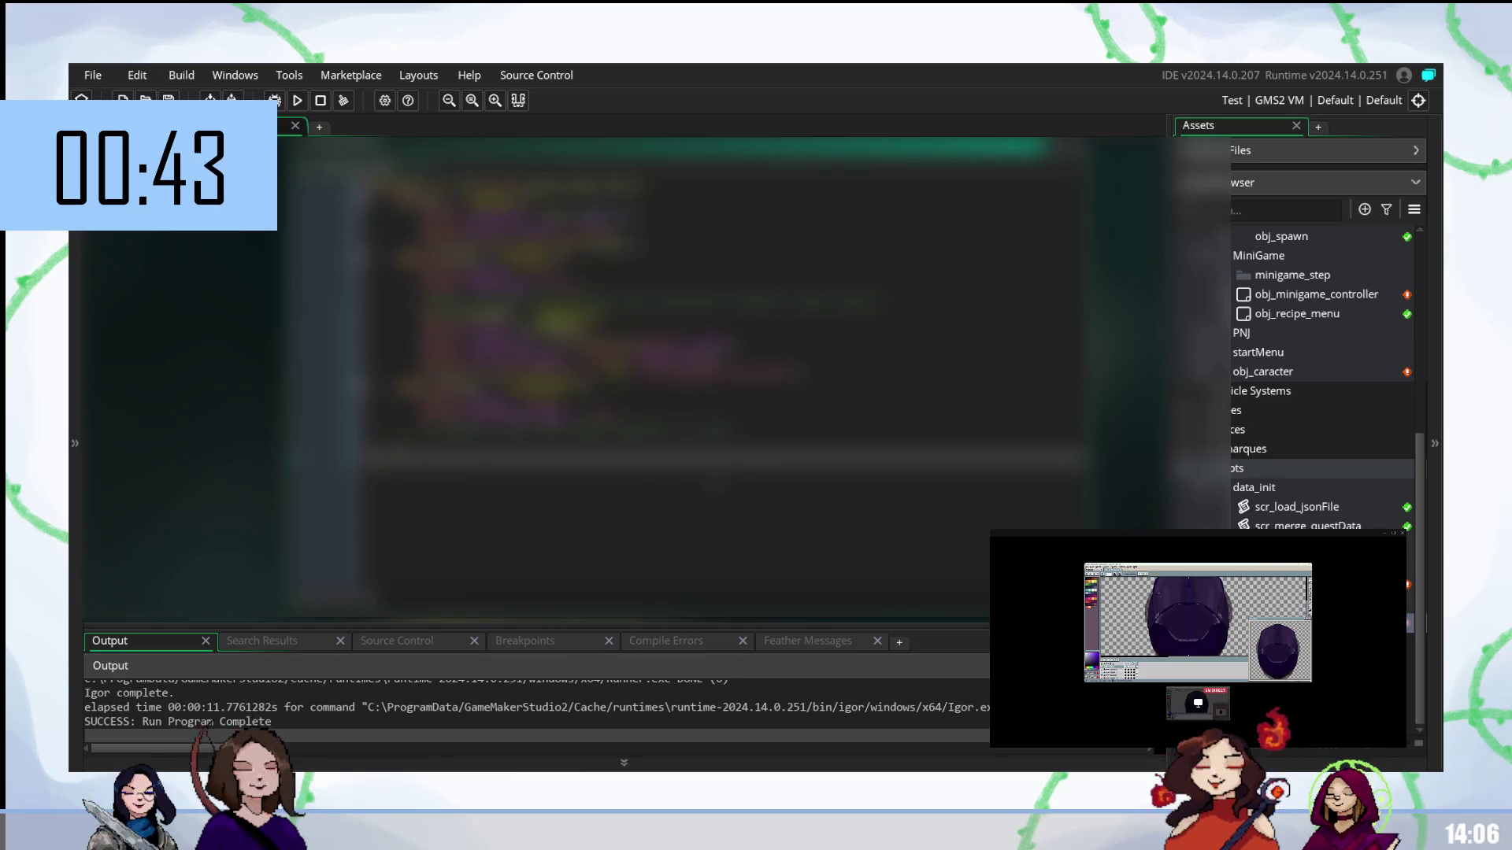
scroll(661, 354, "up", 3)
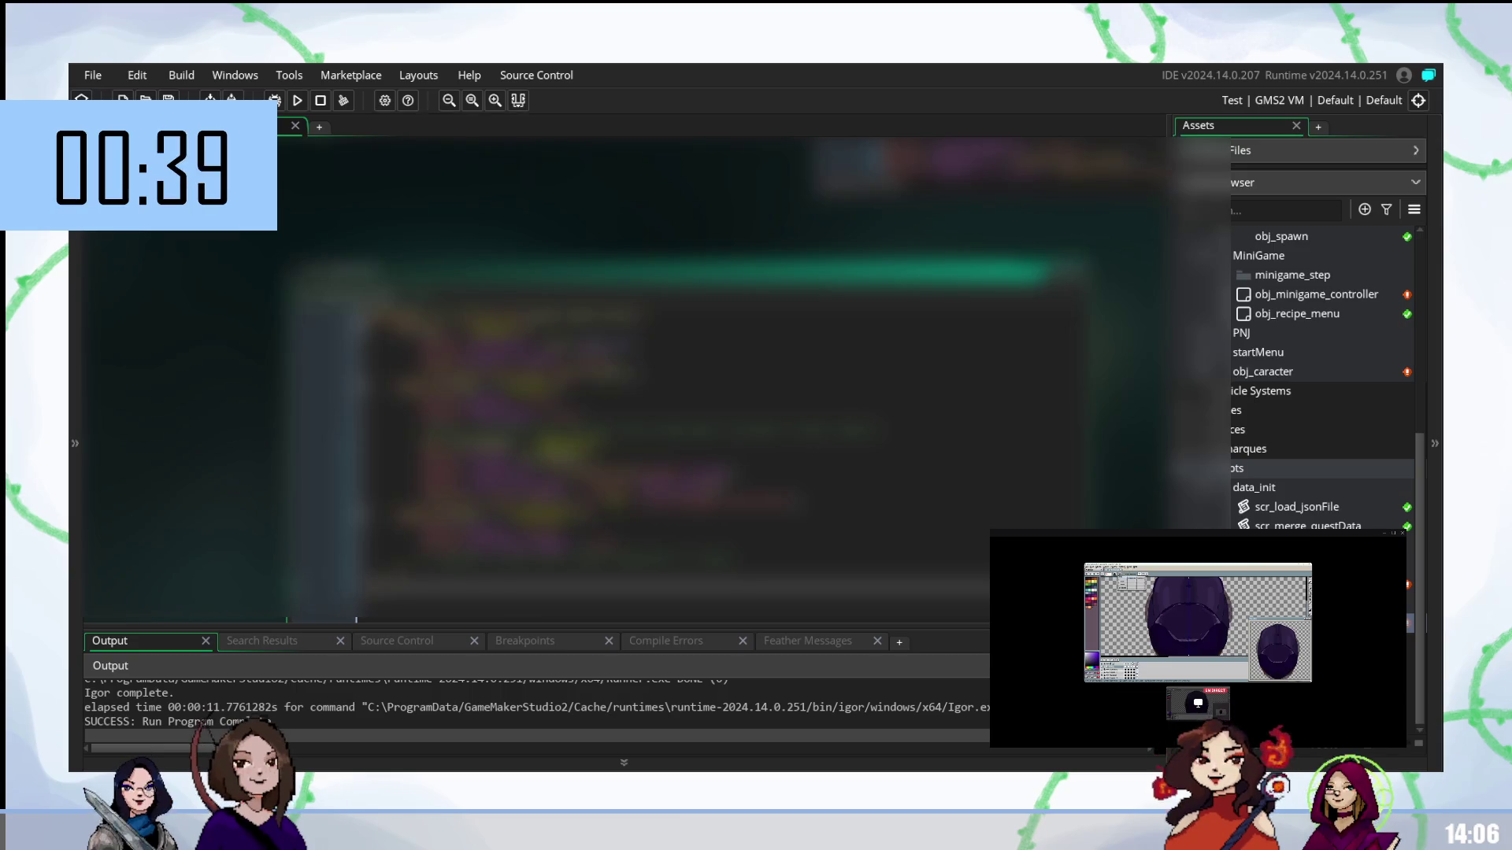
scroll(353, 397, "down", 2)
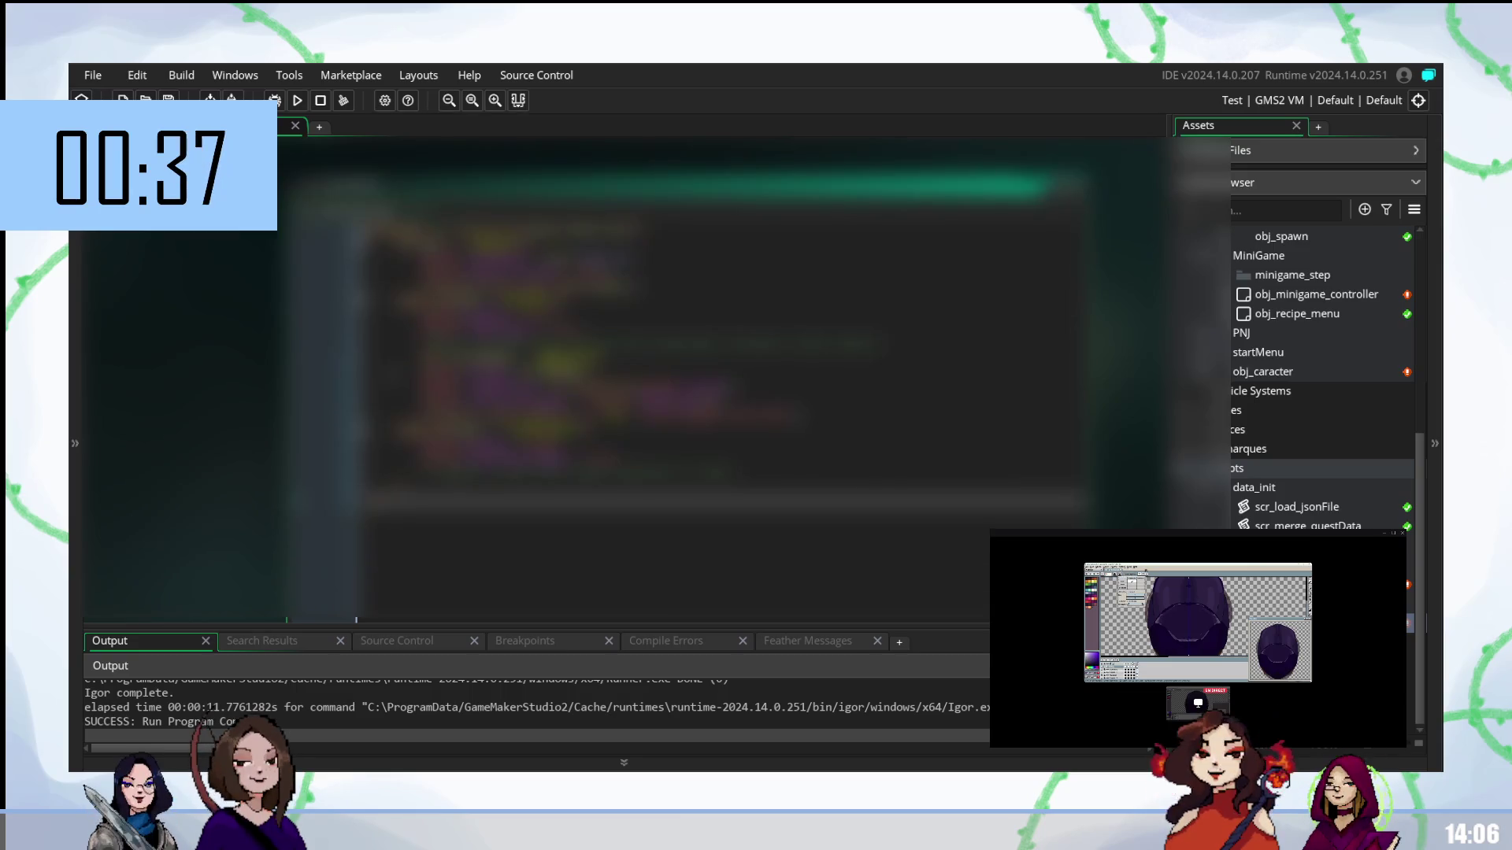
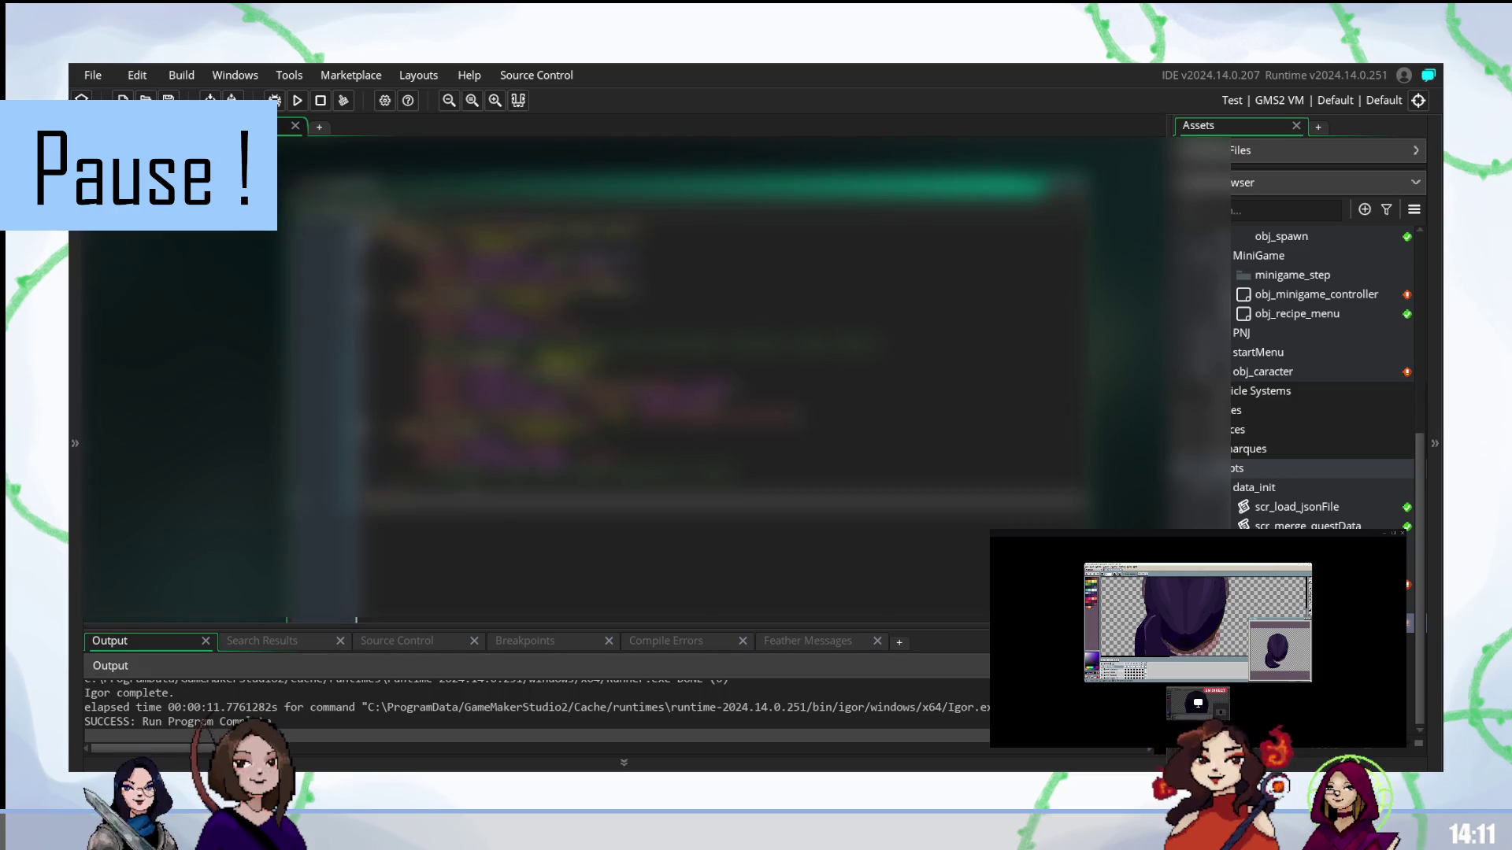
- Delete one script line, accept the autocompleted line, and paste in several new lines of code
mouse_move(1202, 695)
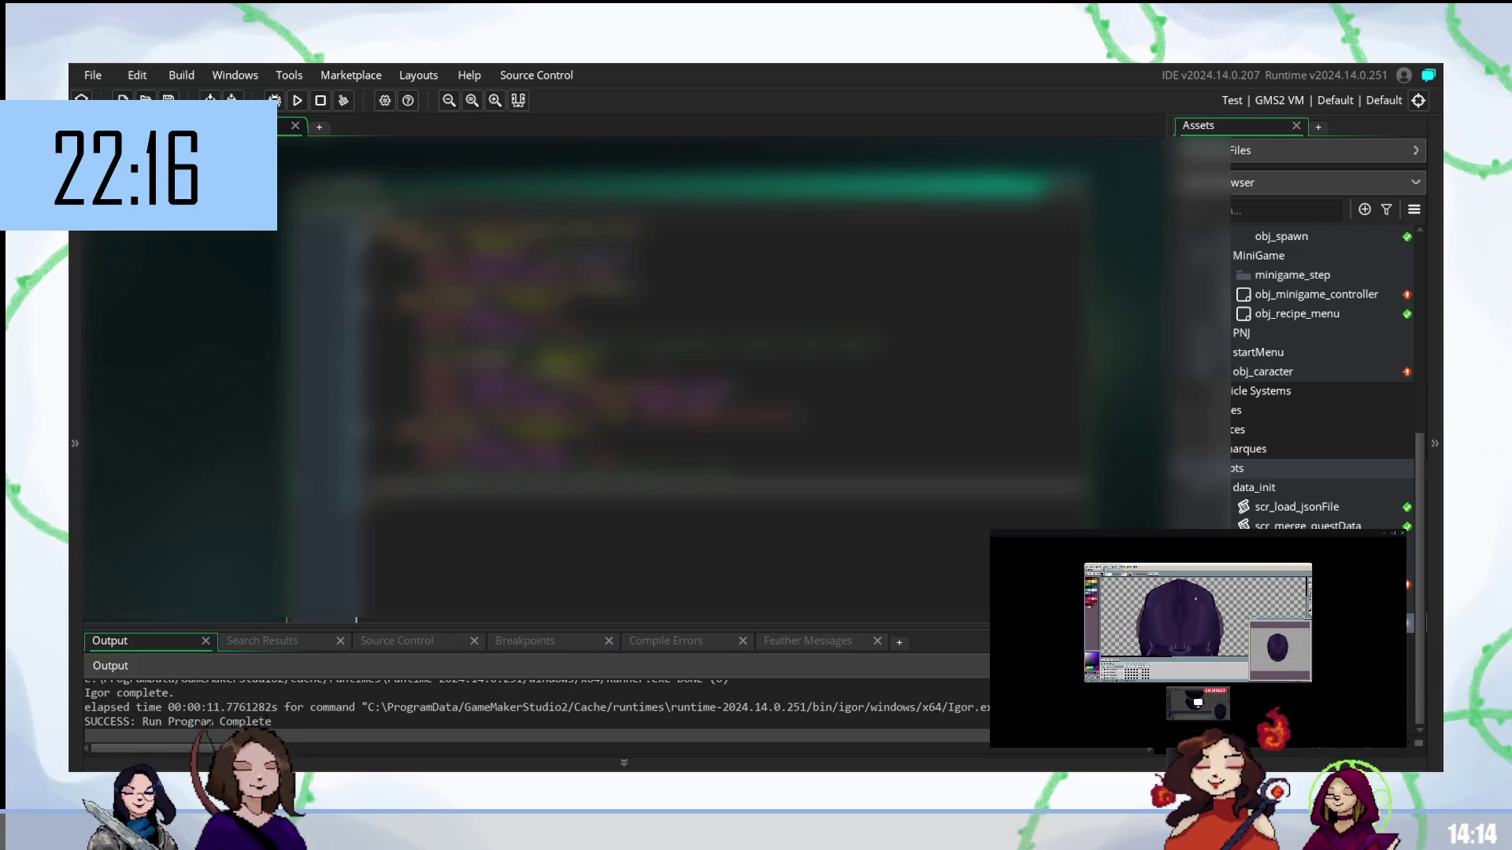
left_click(709, 387)
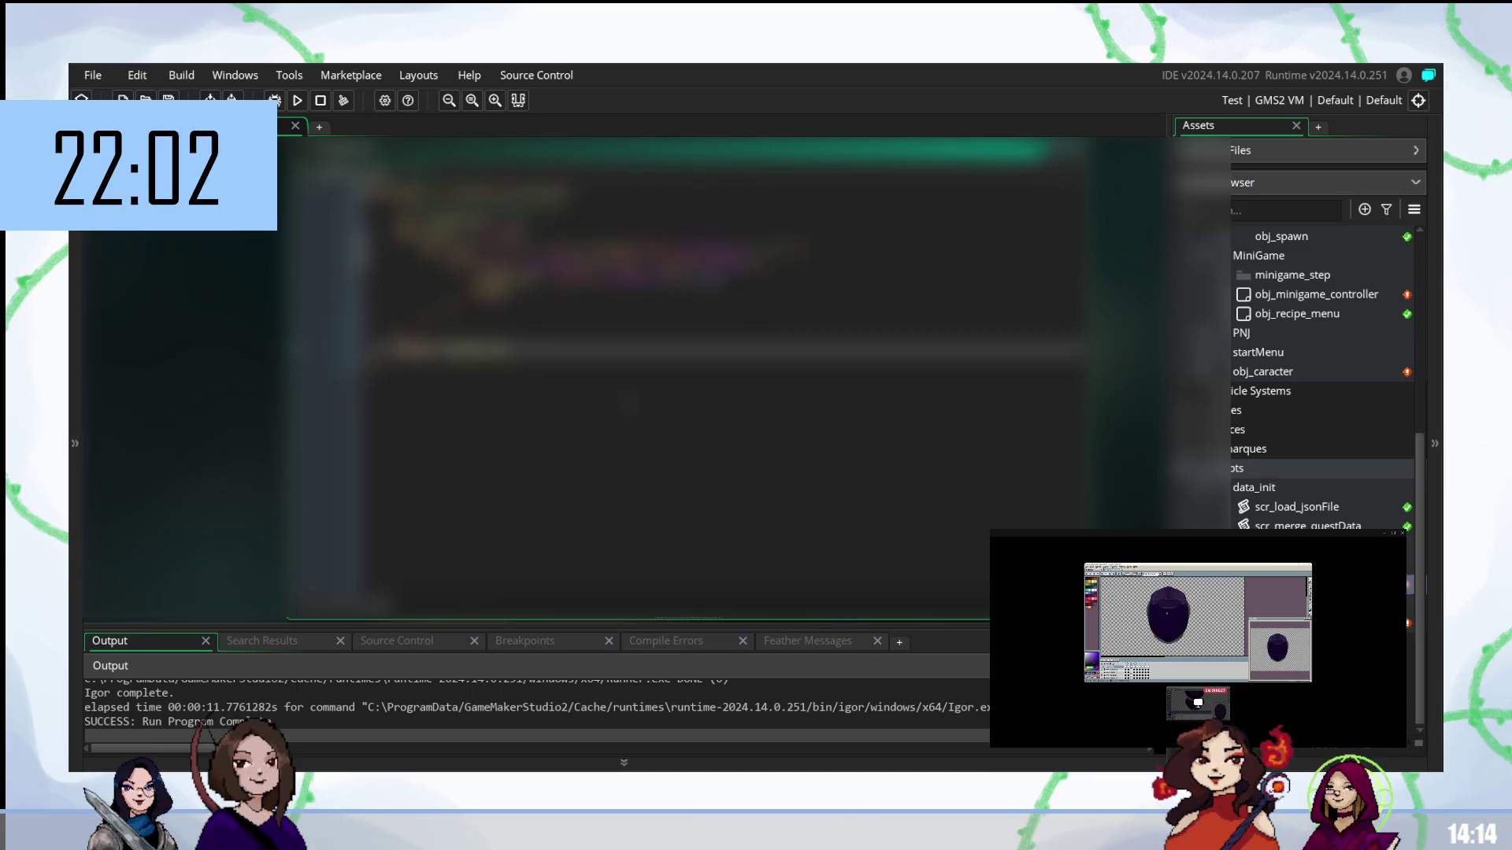
left_click(552, 278)
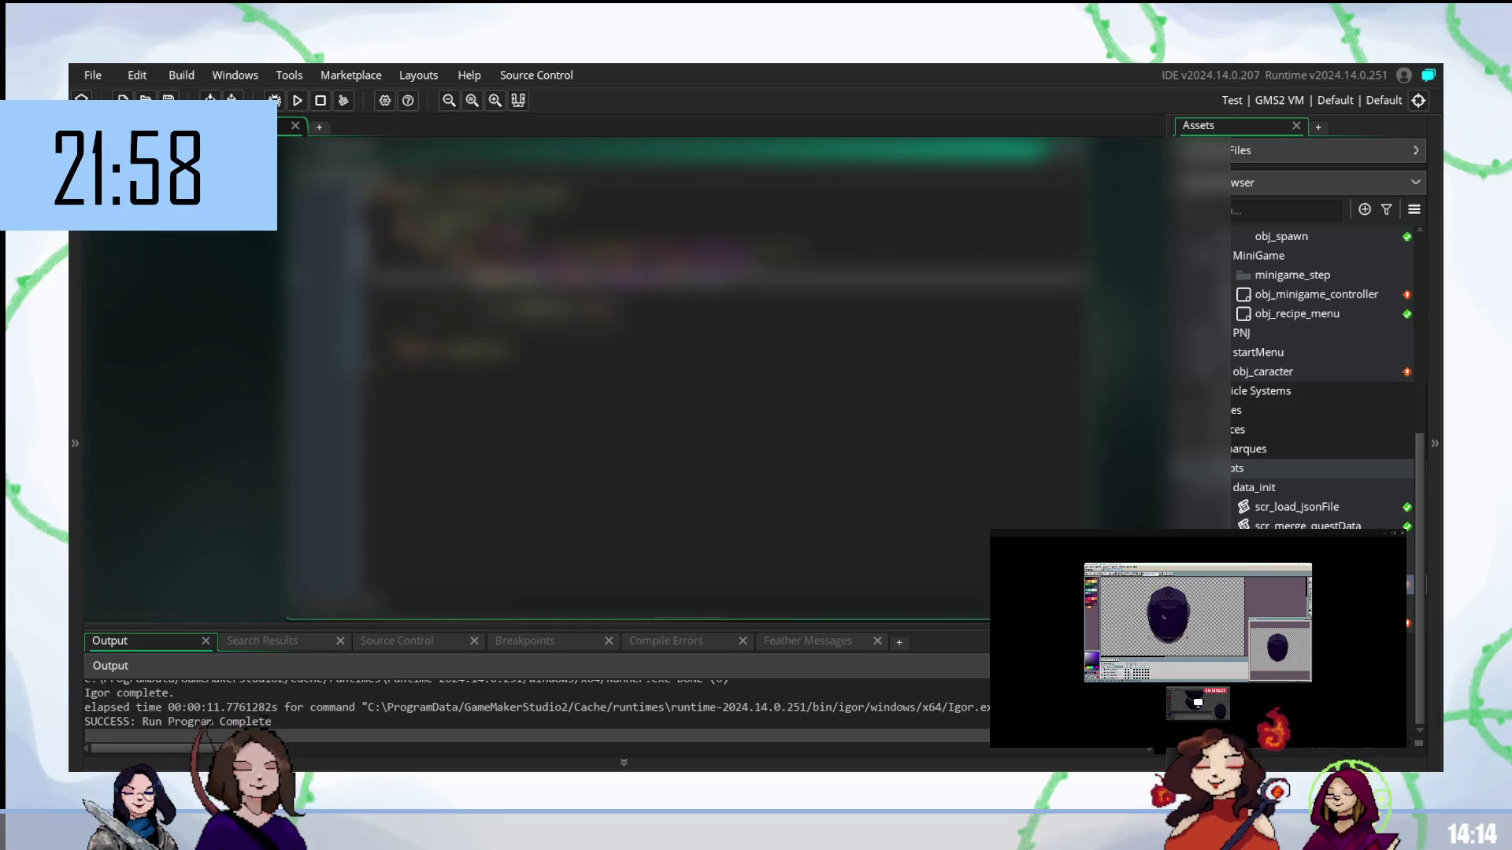
key("BackSpace")
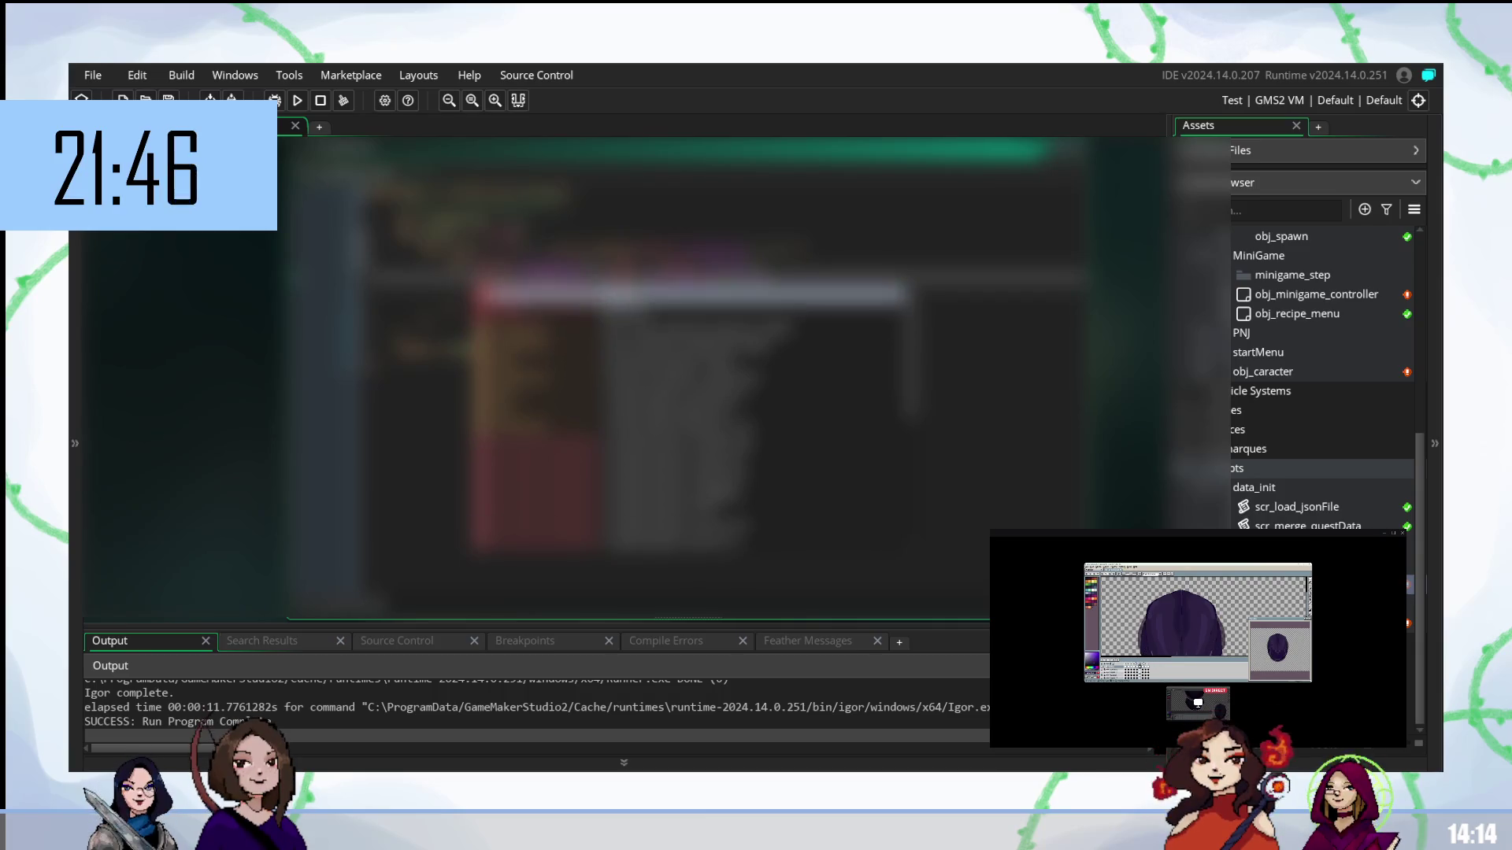
key("Return")
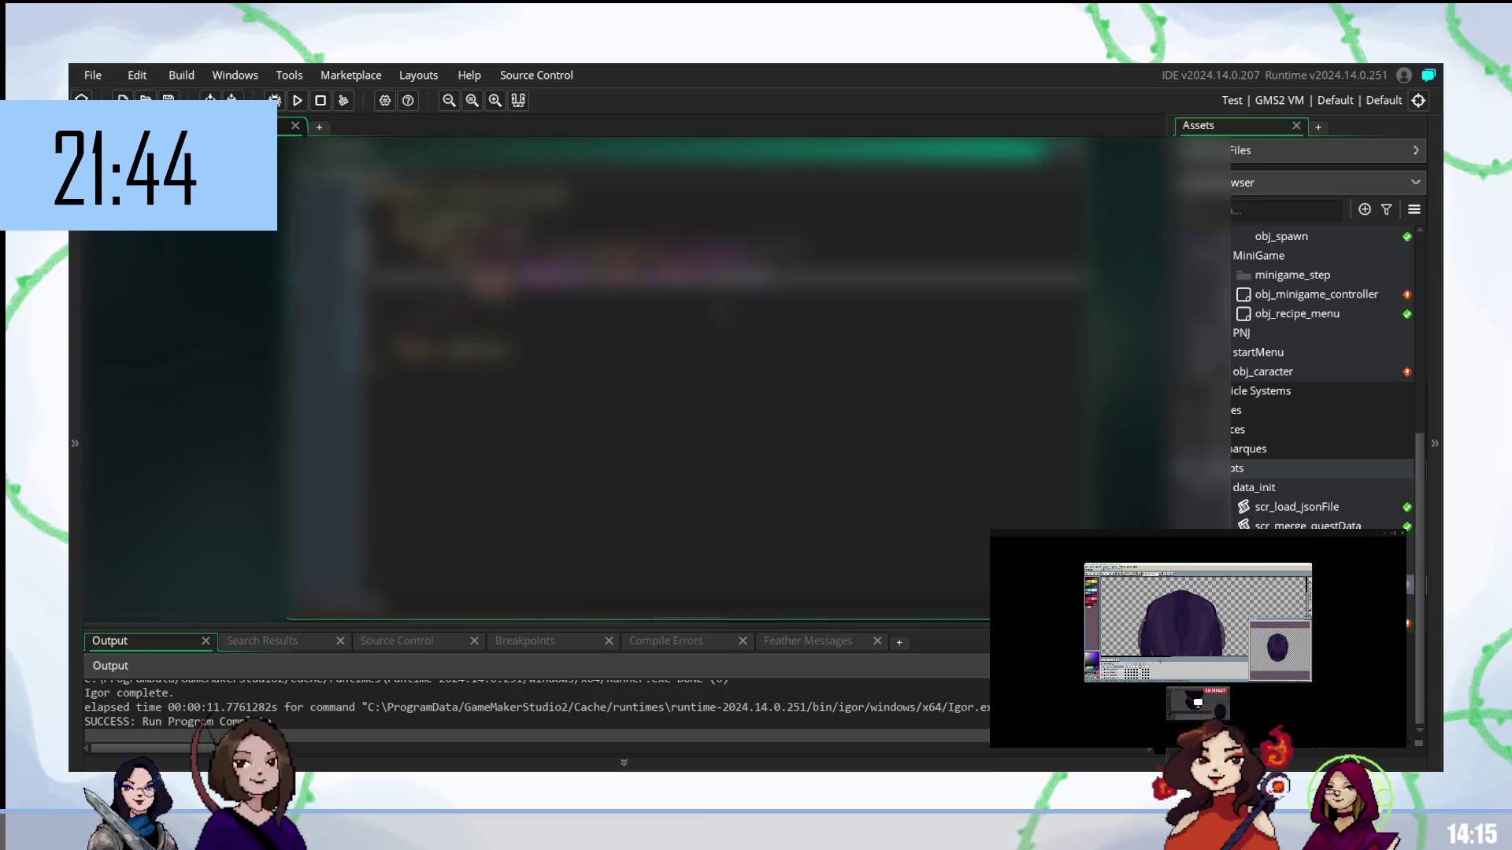
key("ctrl+v")
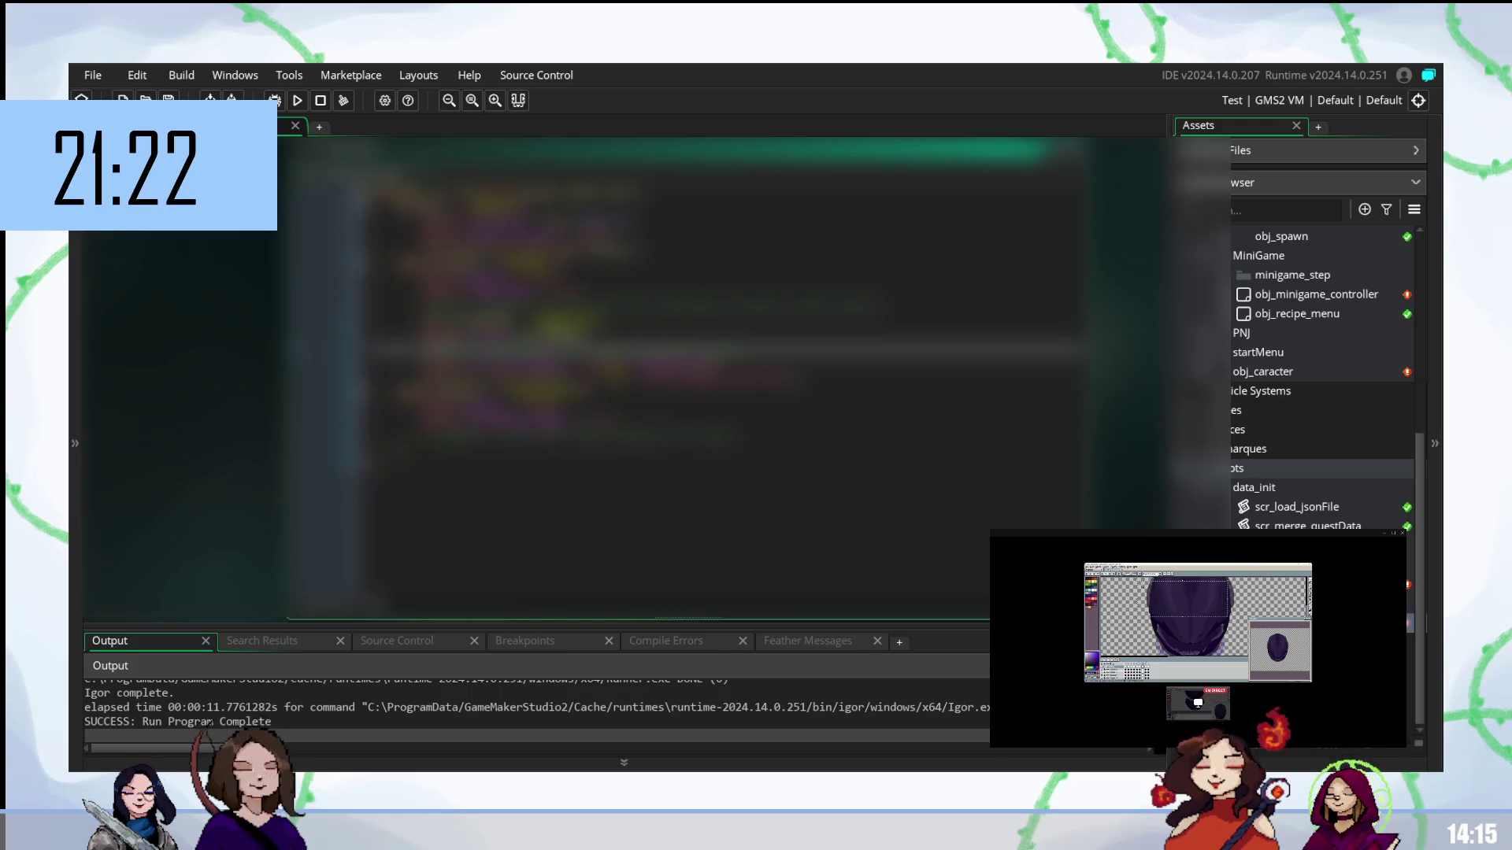
scroll(686, 378, "down", 5)
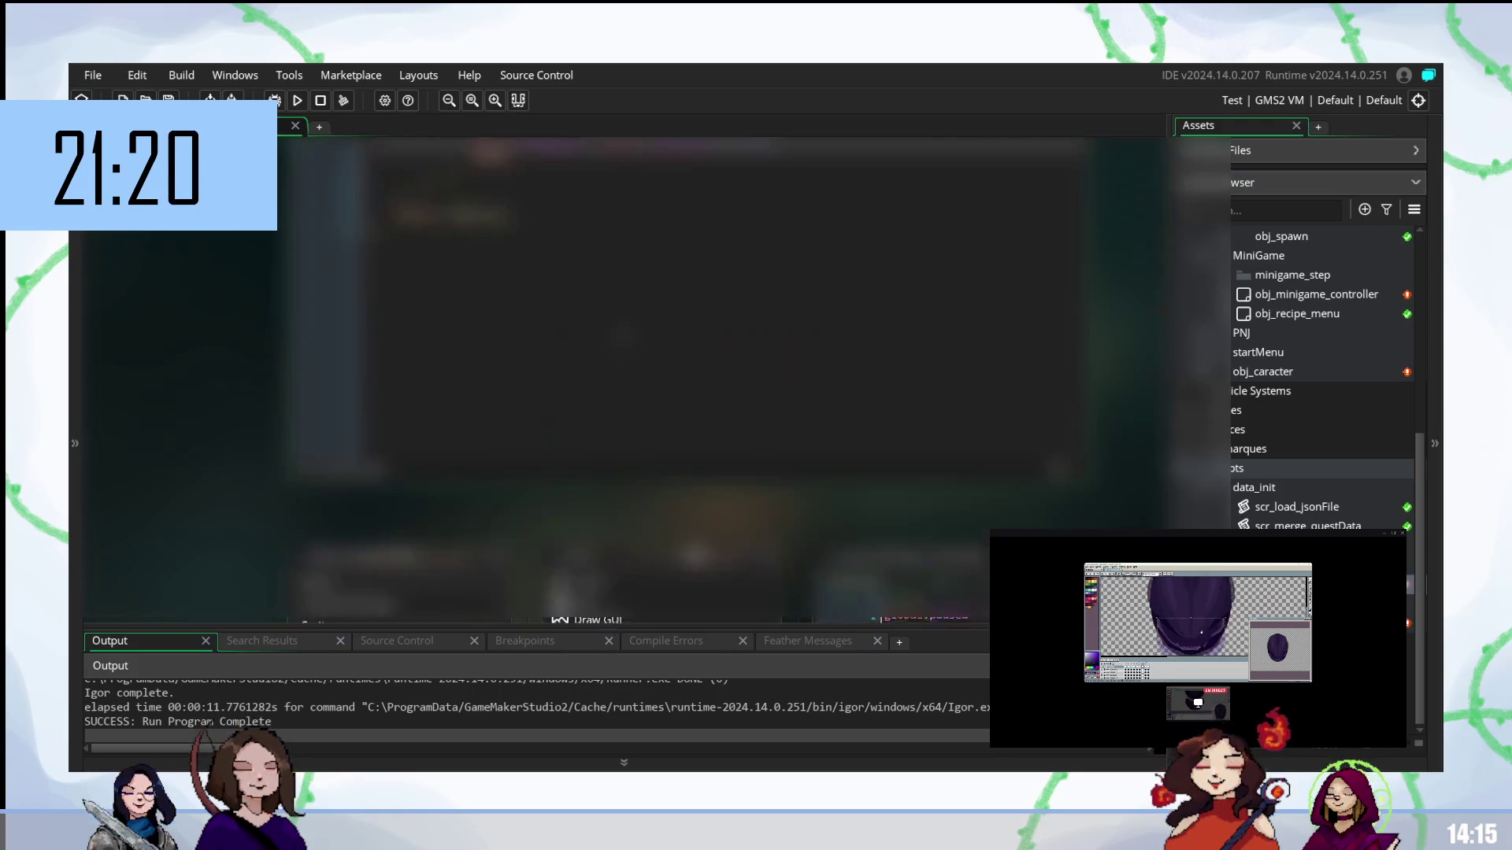
- Add a new line from the autocompleted 'cam' camera function and 'eva' entry, then build and run
left_click(505, 349)
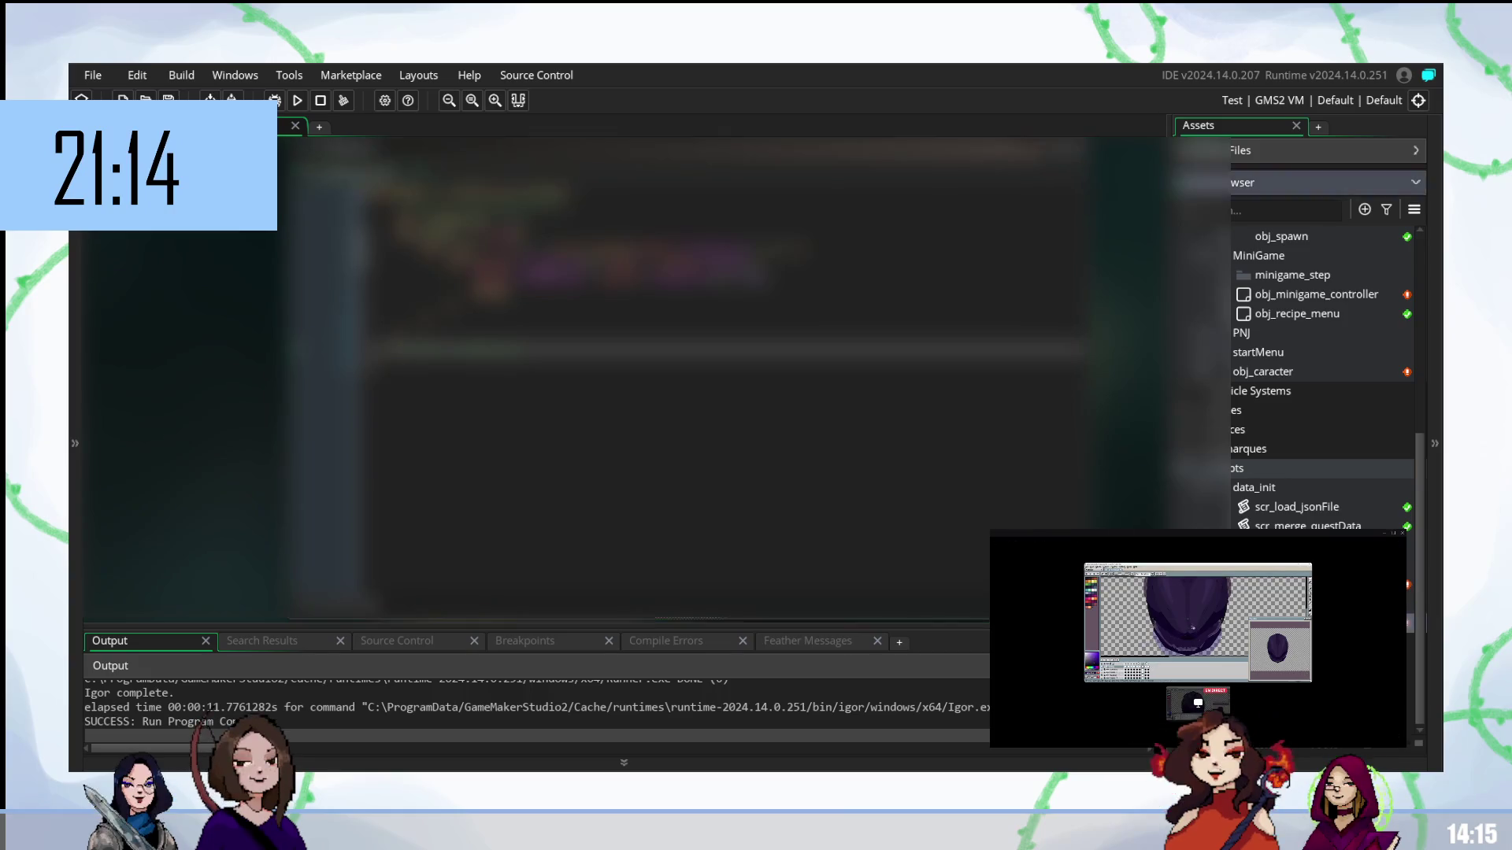
scroll(685, 370, "up", 3)
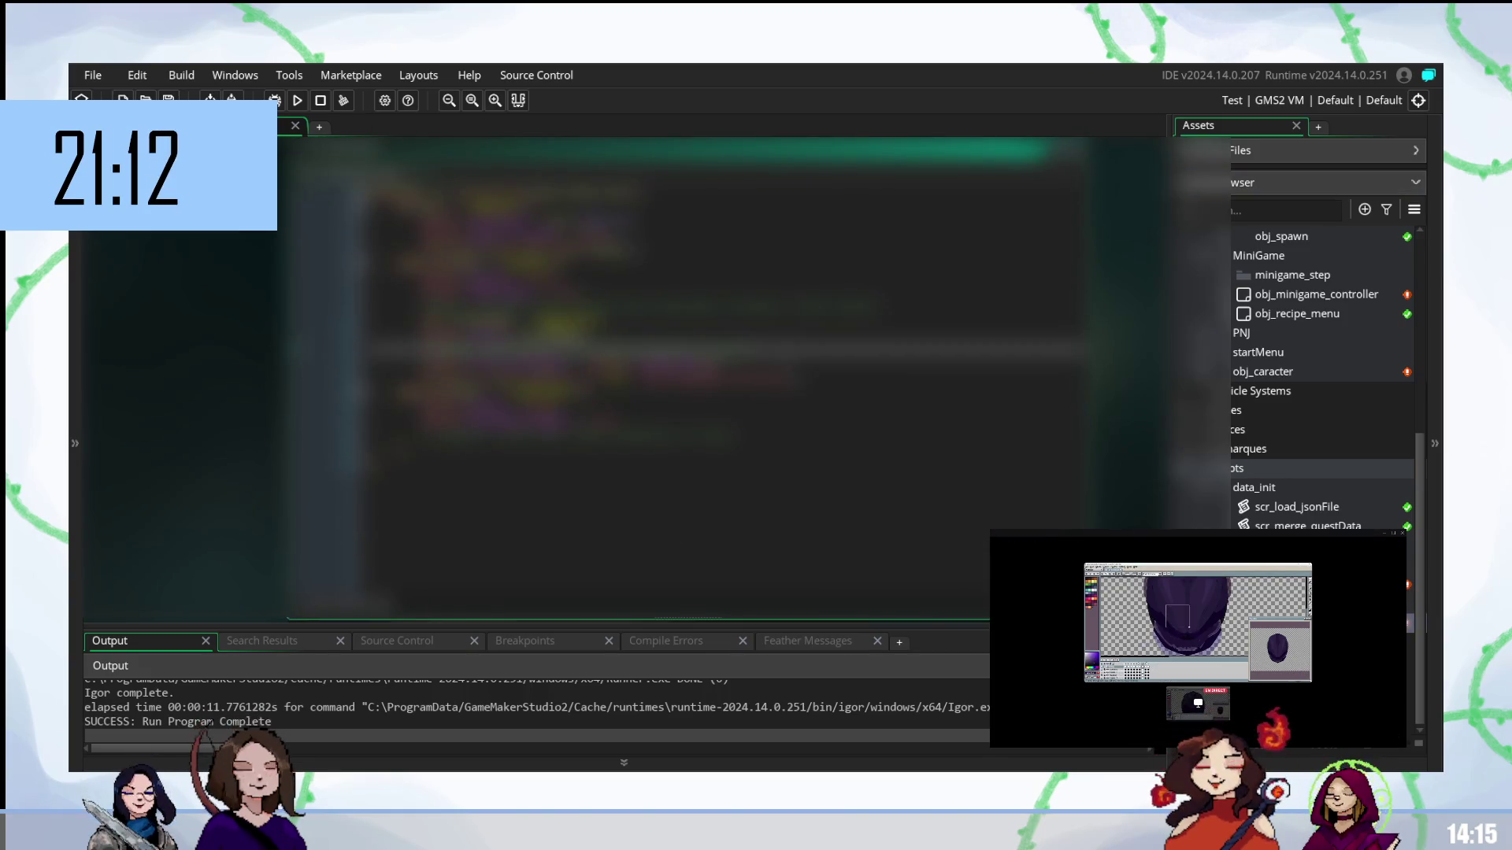
key("Return")
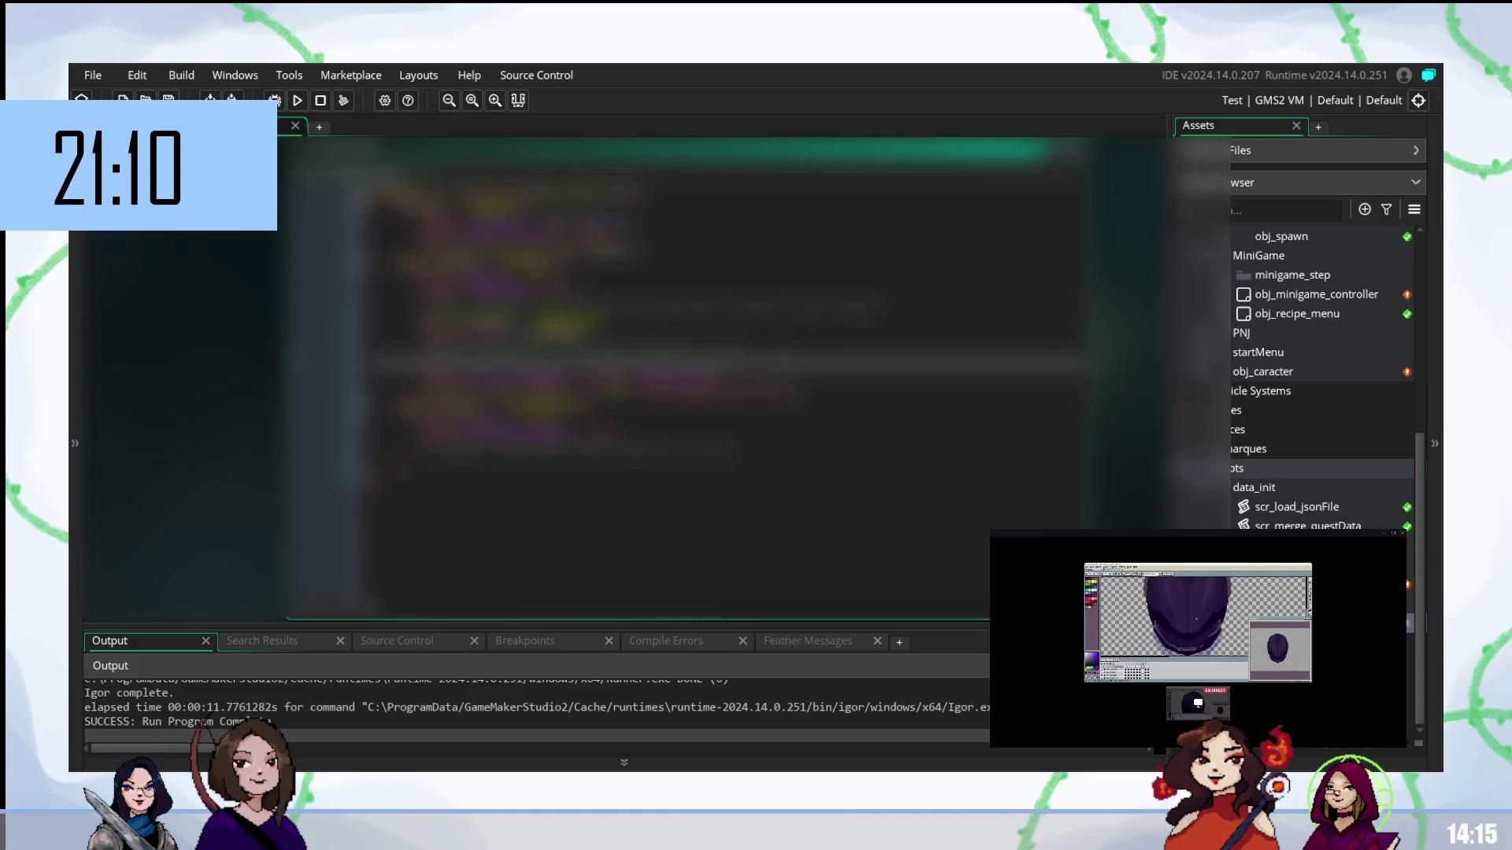
type("cam")
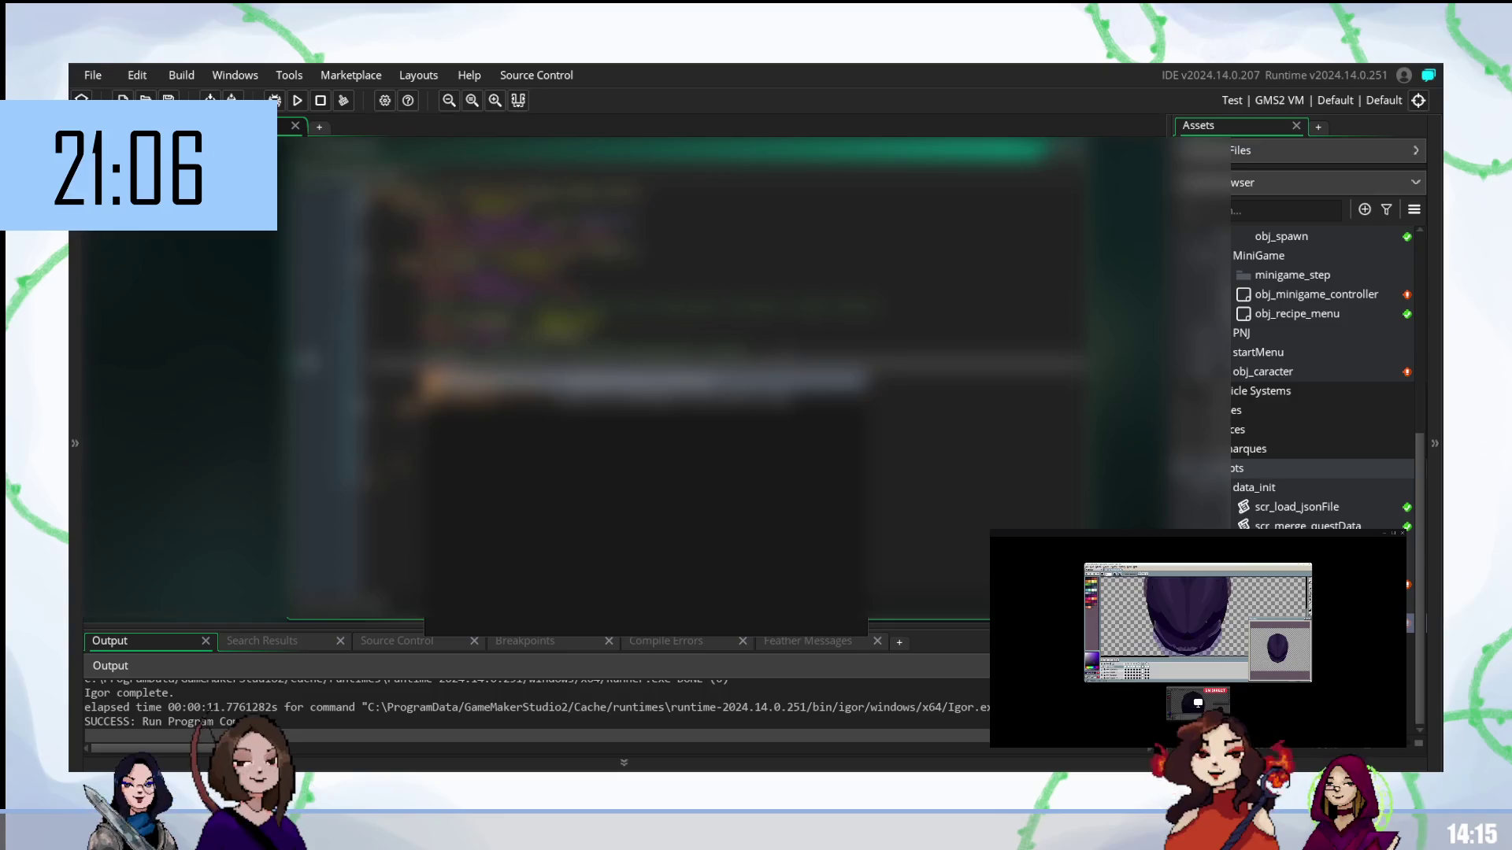
key("Return")
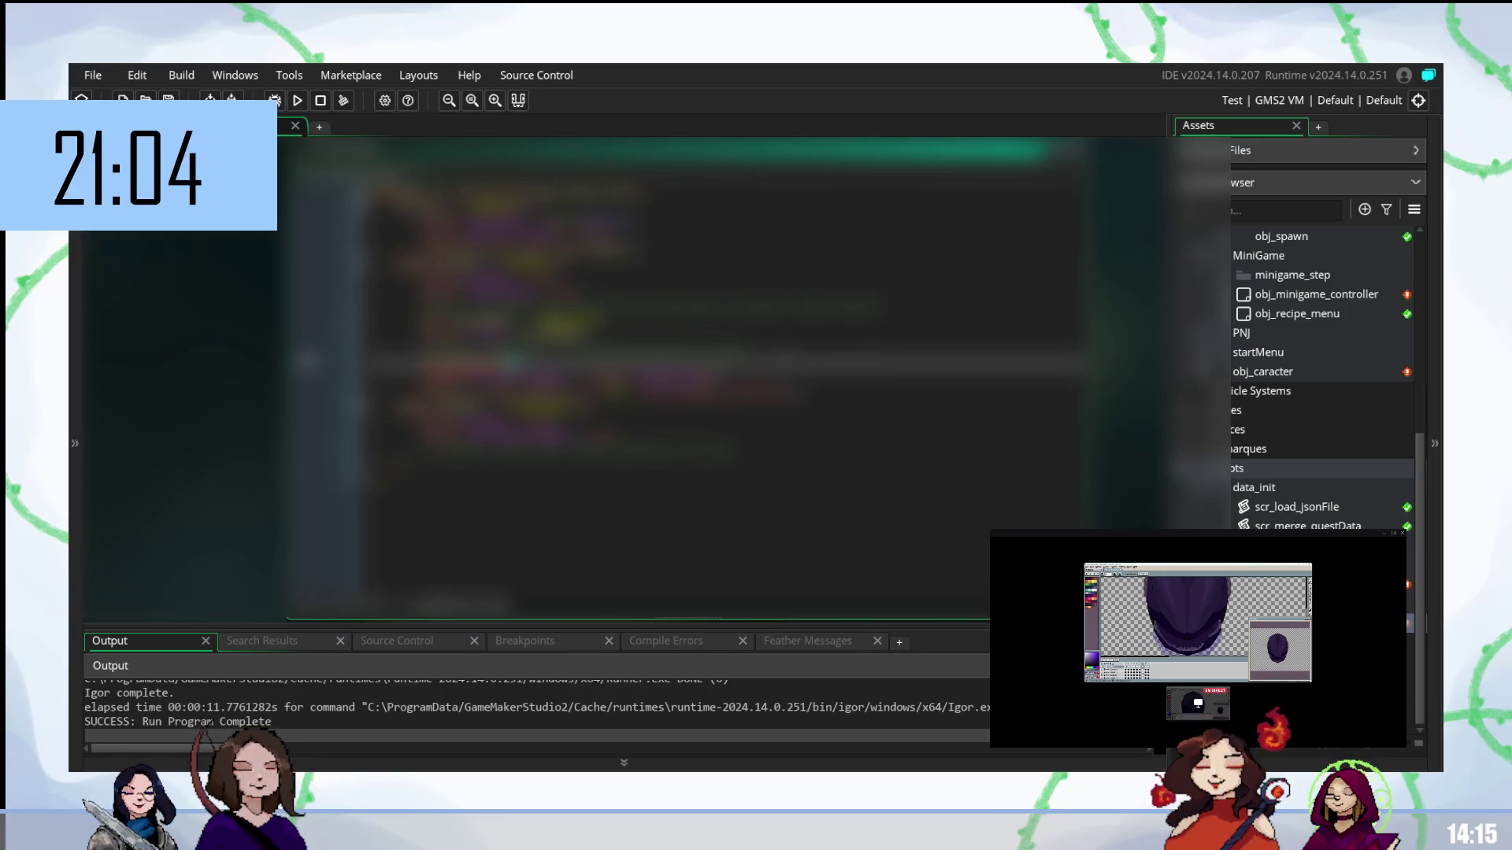
type("ev")
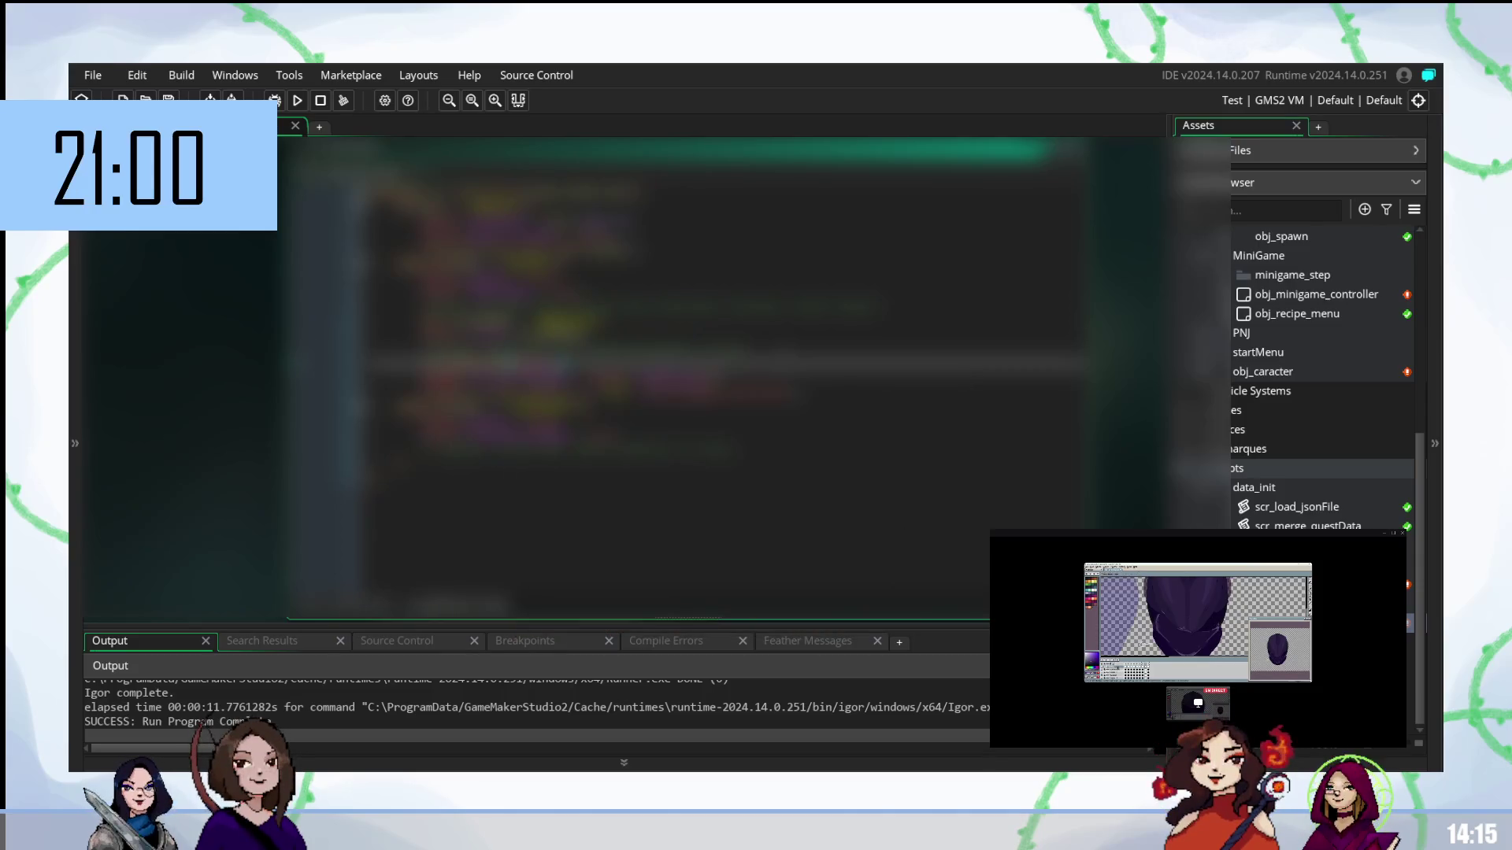
type("a")
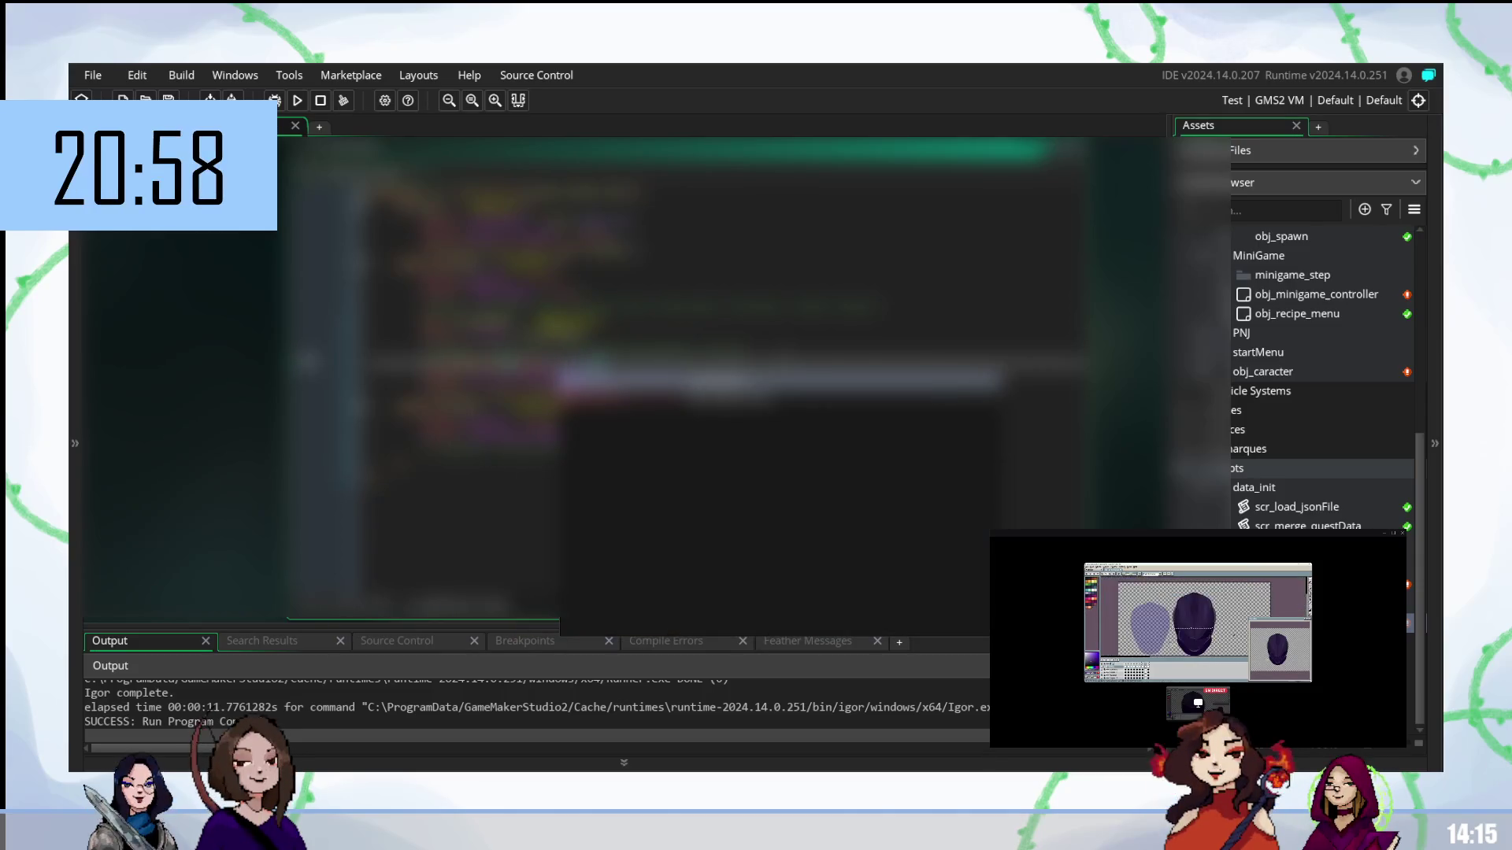
key("Return")
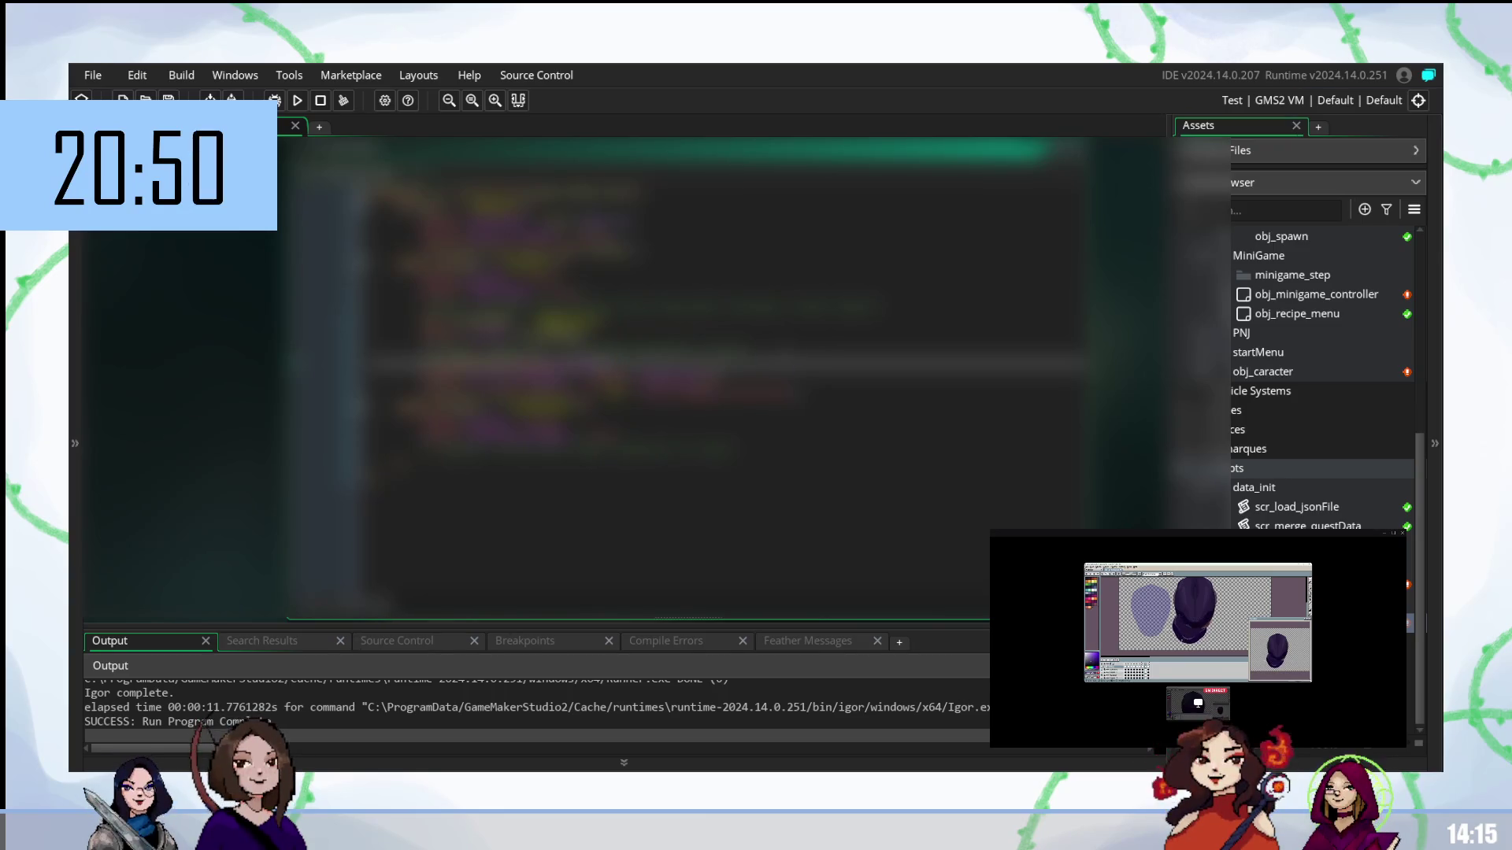
key("F5")
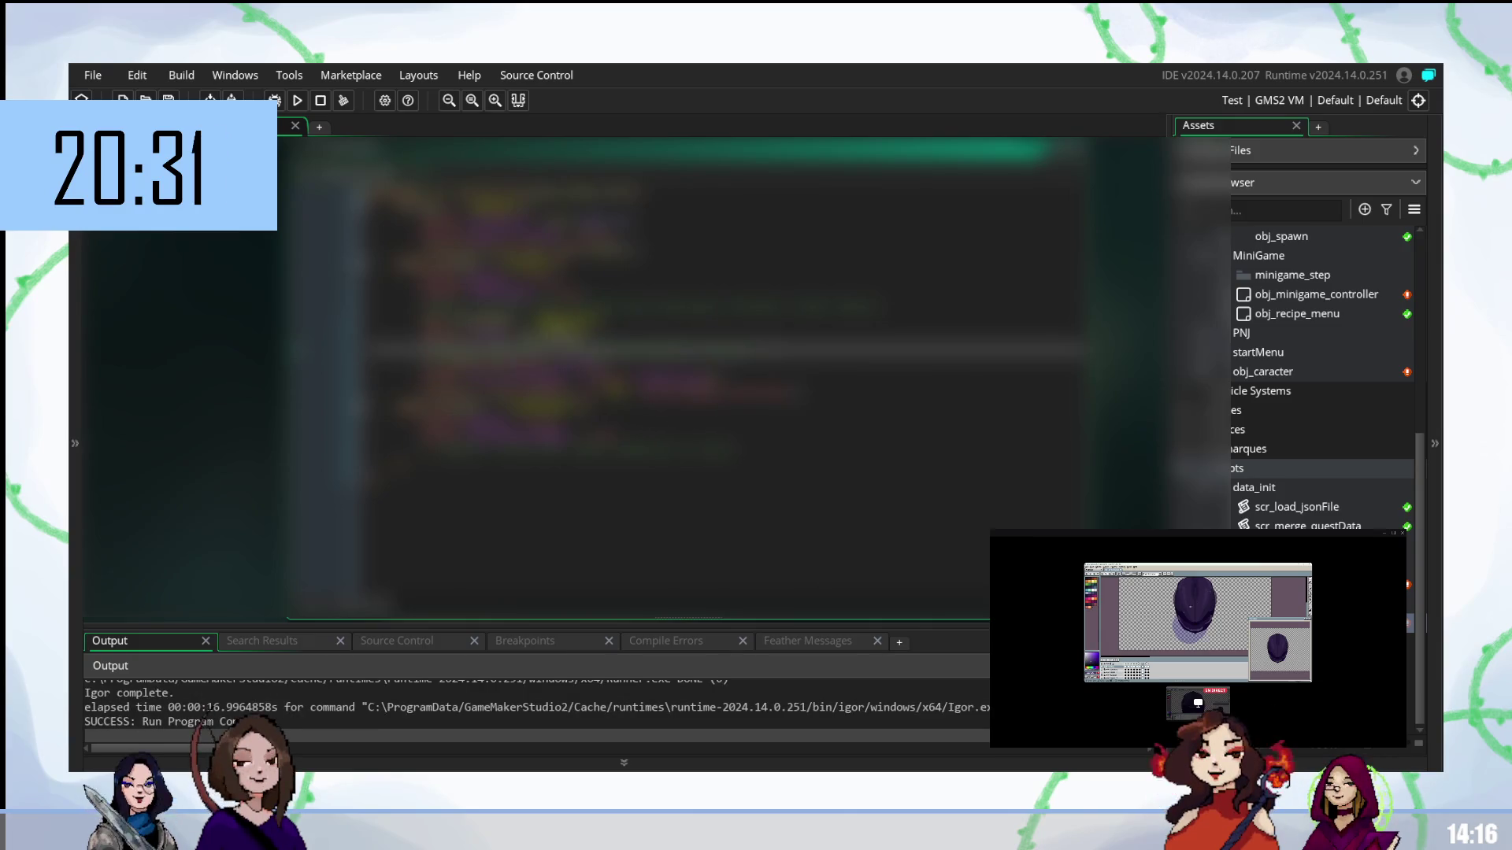
- Review the lines near the top of the script, then open obj_minigame_controller from the Asset Browser
left_click(630, 334)
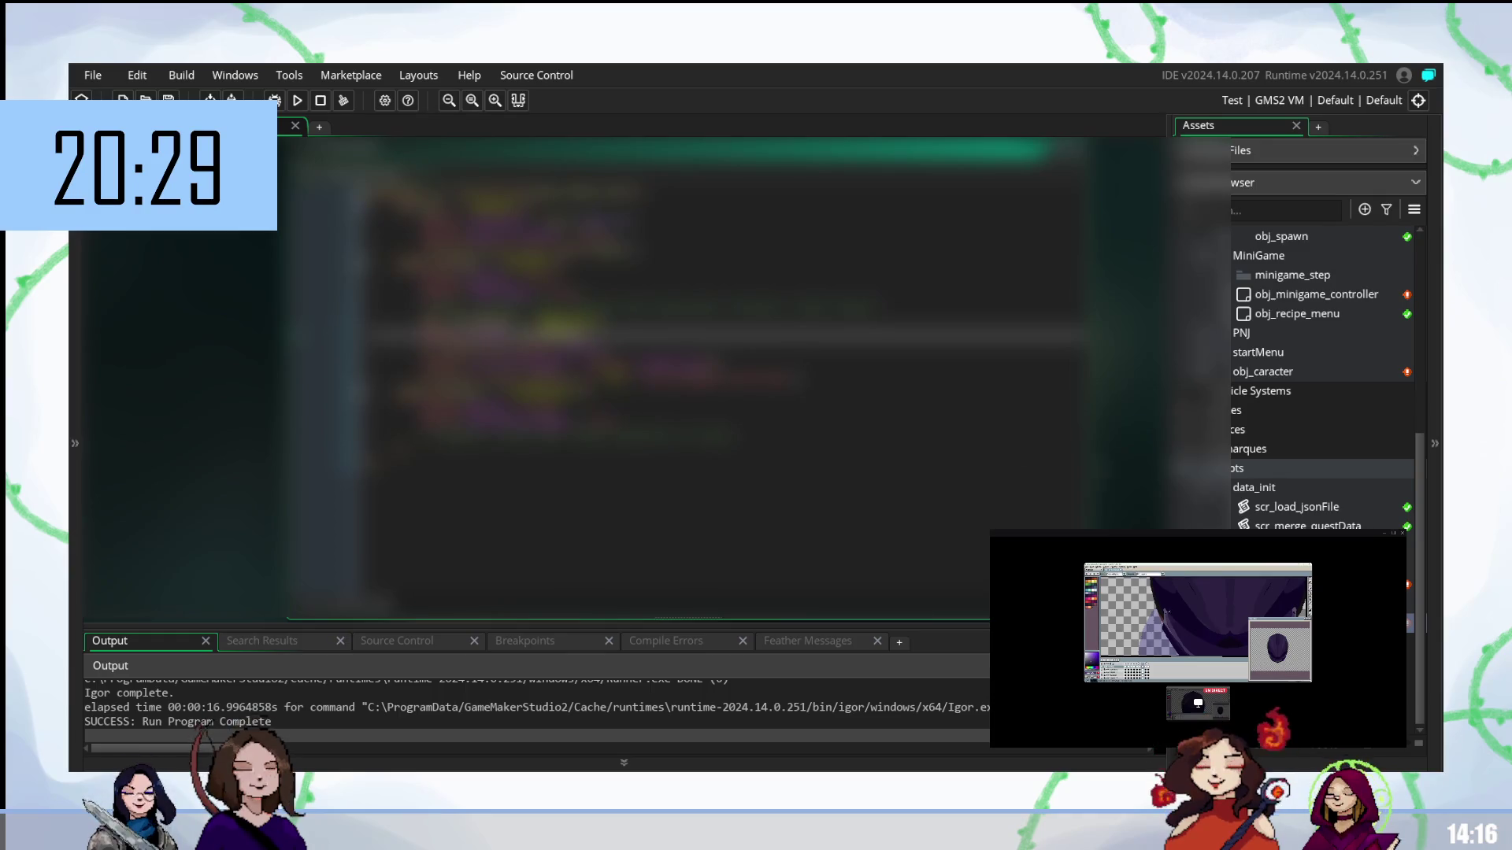
scroll(629, 339, "down", 3)
scroll(630, 339, "up", 2)
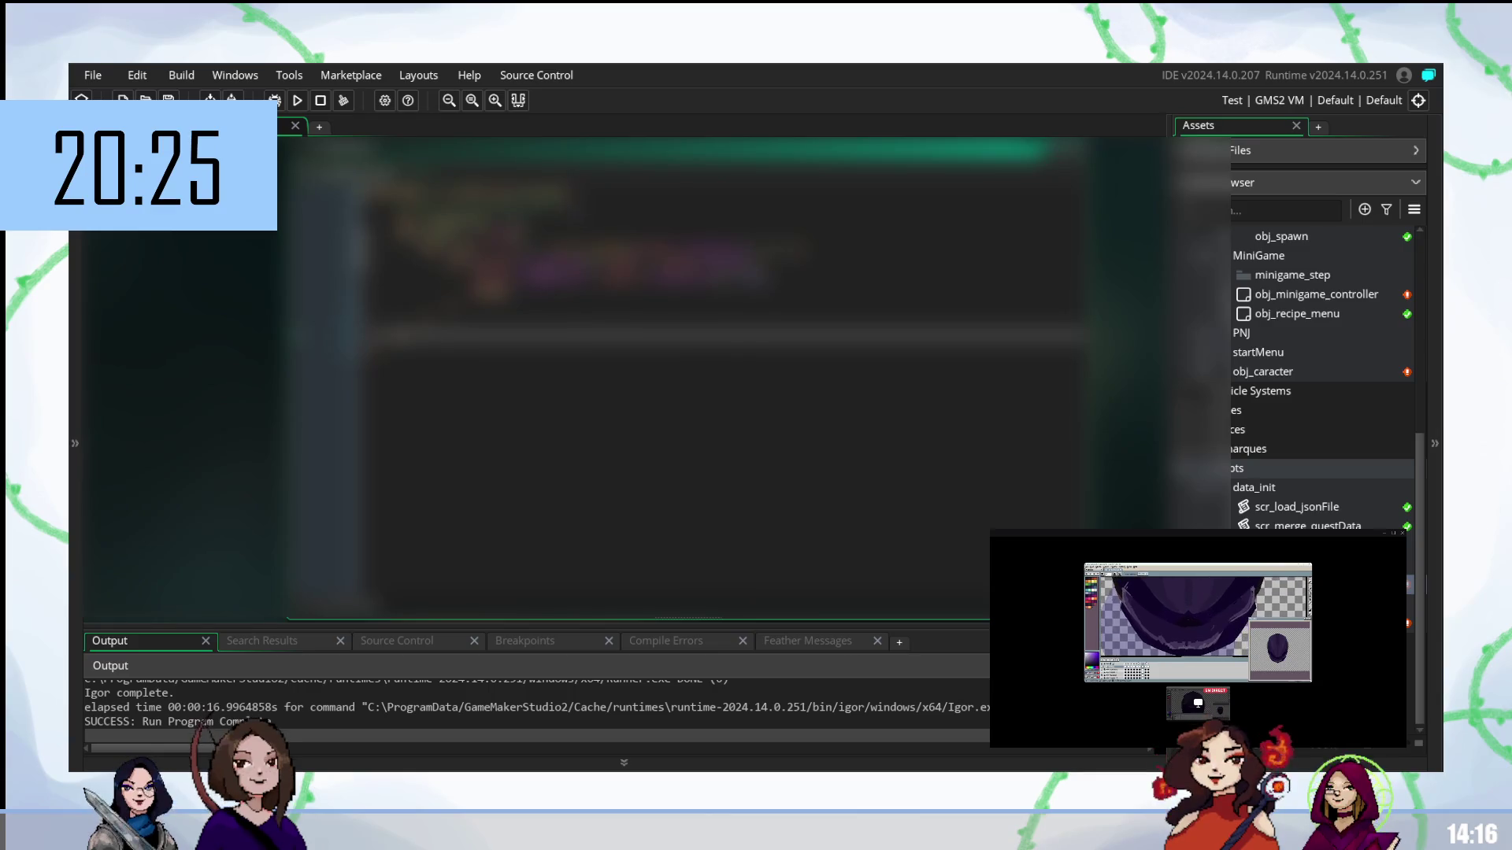
left_click(630, 198)
left_click(544, 236)
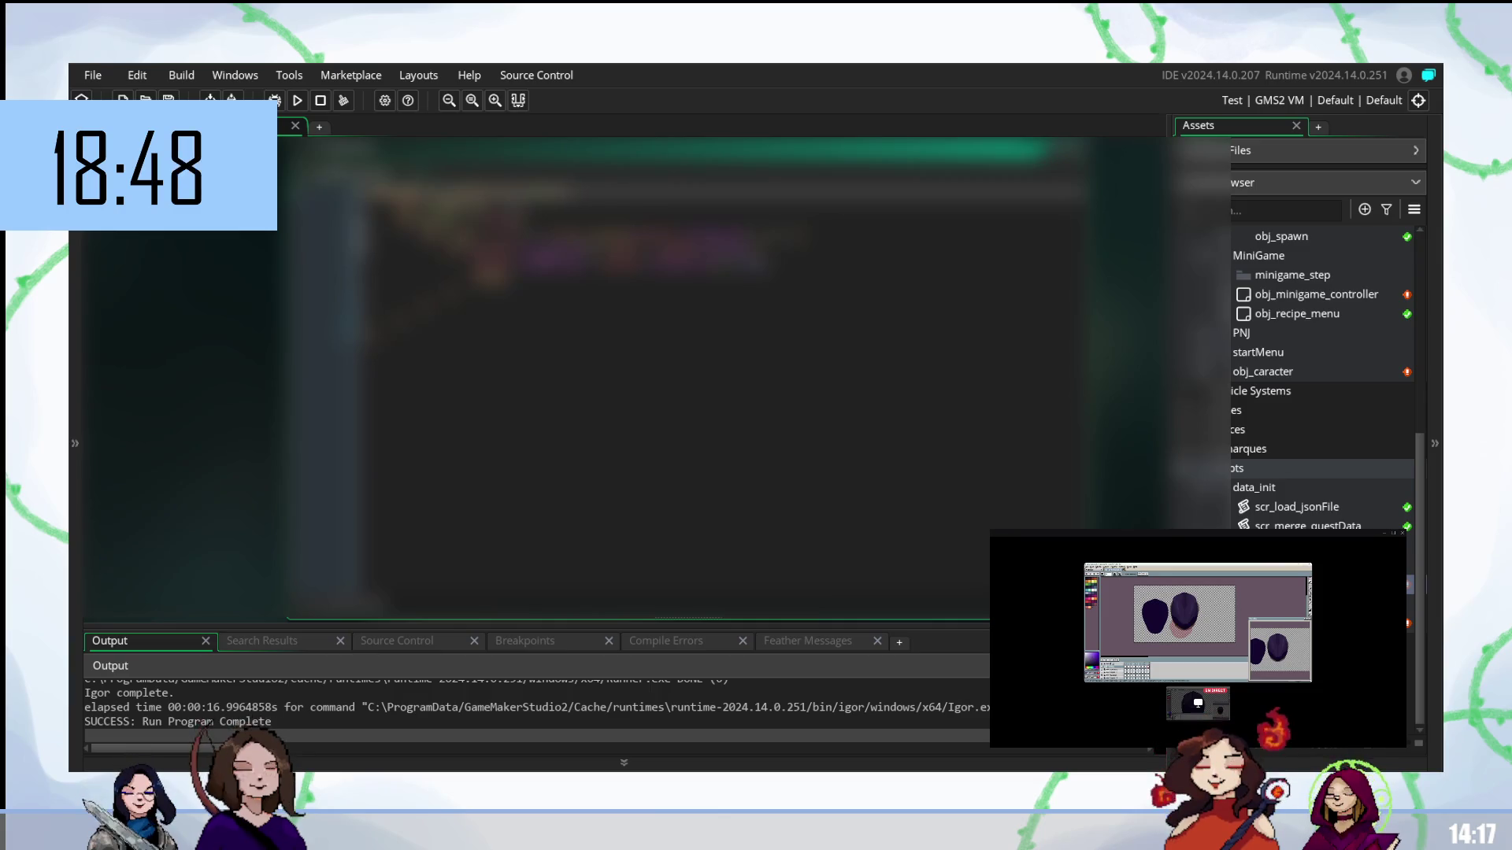
double_click(1315, 299)
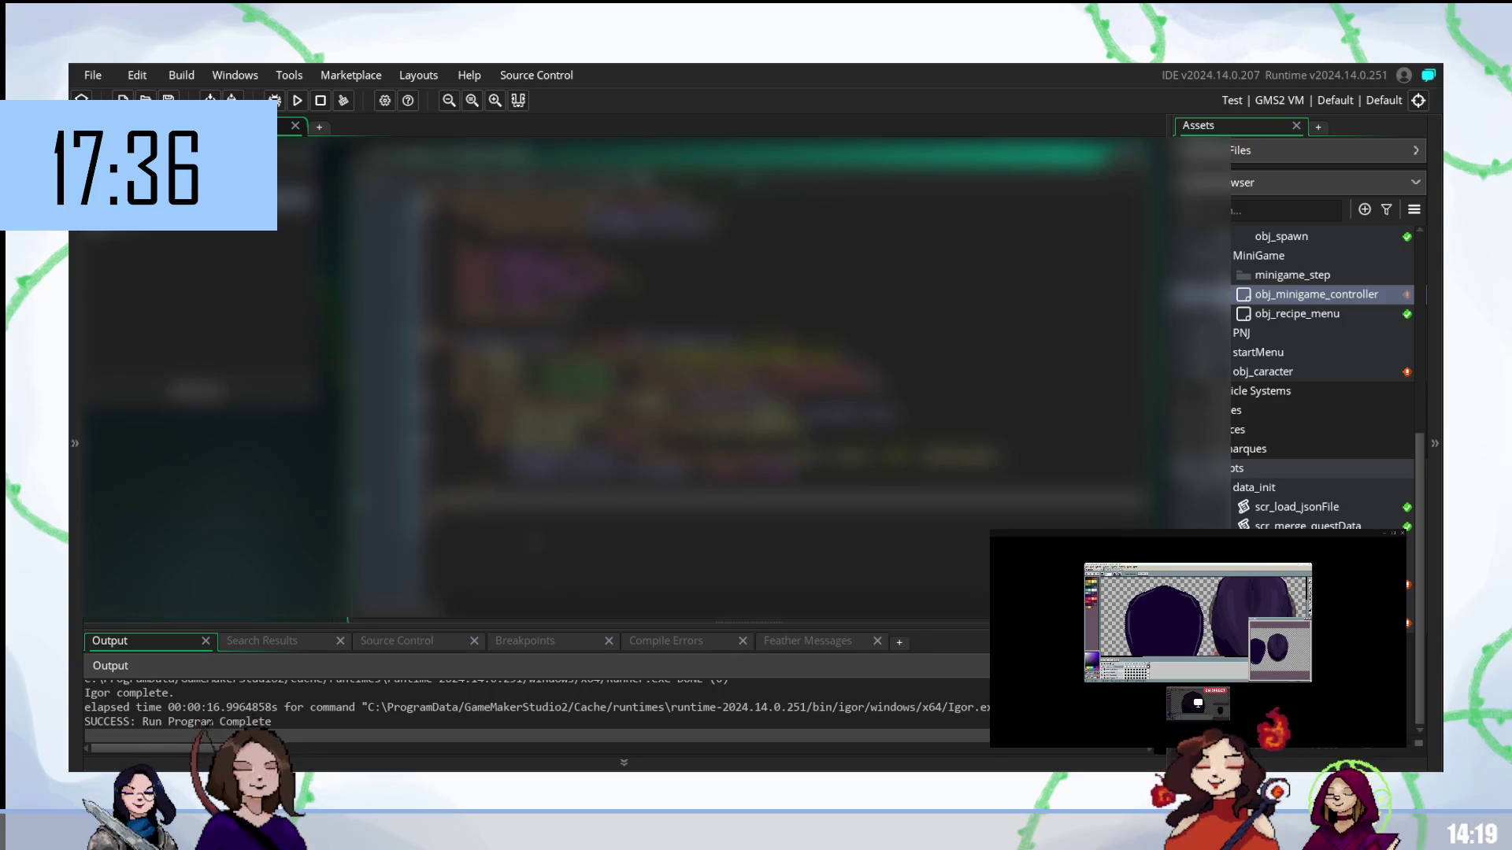
- Scroll down through obj_minigame_controller's code
scroll(740, 355, "down", 3)
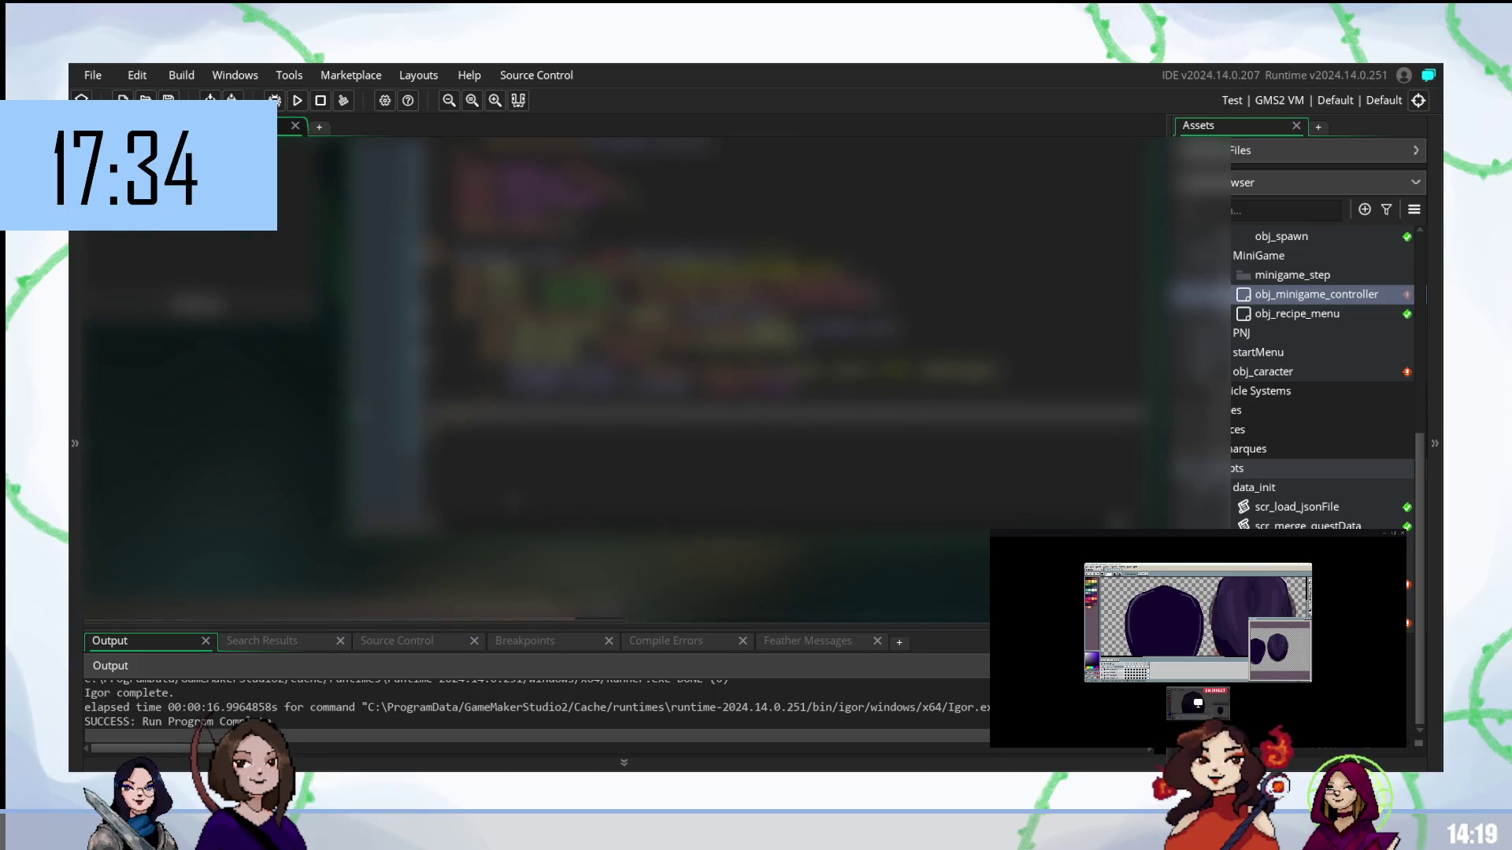
scroll(614, 354, "up", 2)
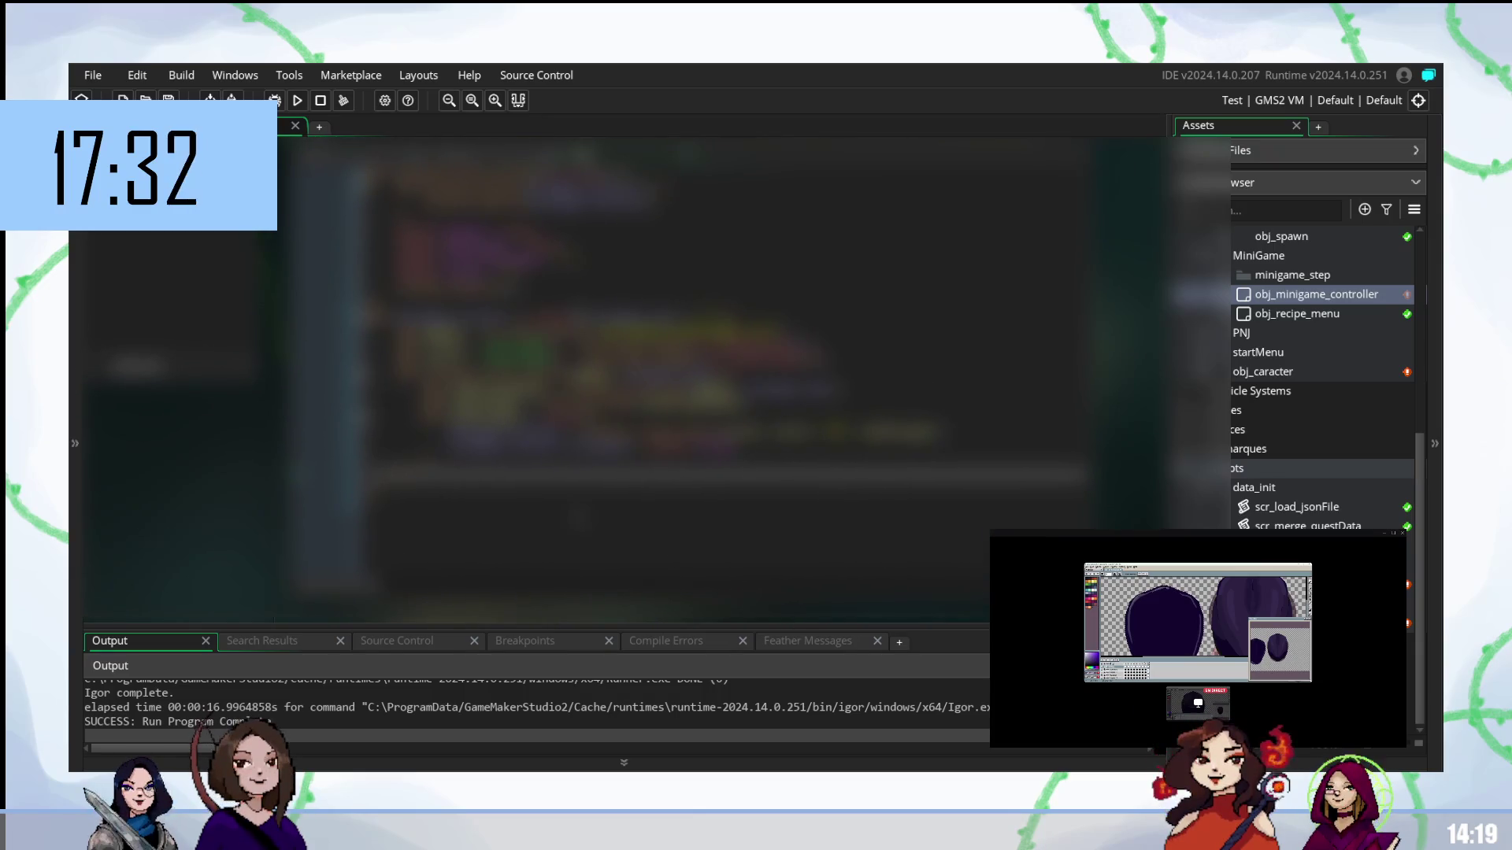
scroll(685, 370, "up", 2)
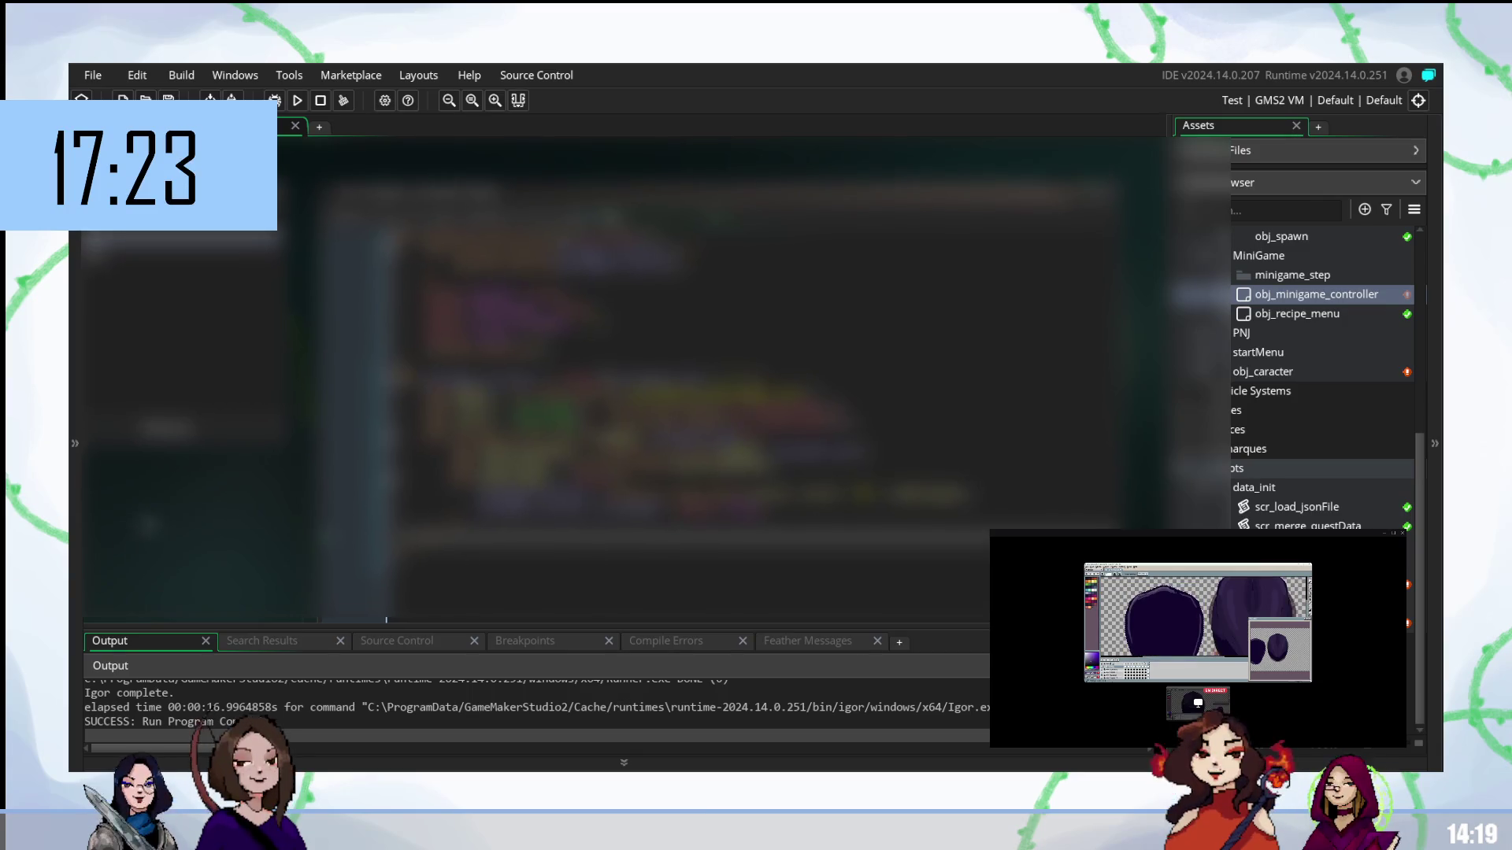
scroll(709, 379, "down", 2)
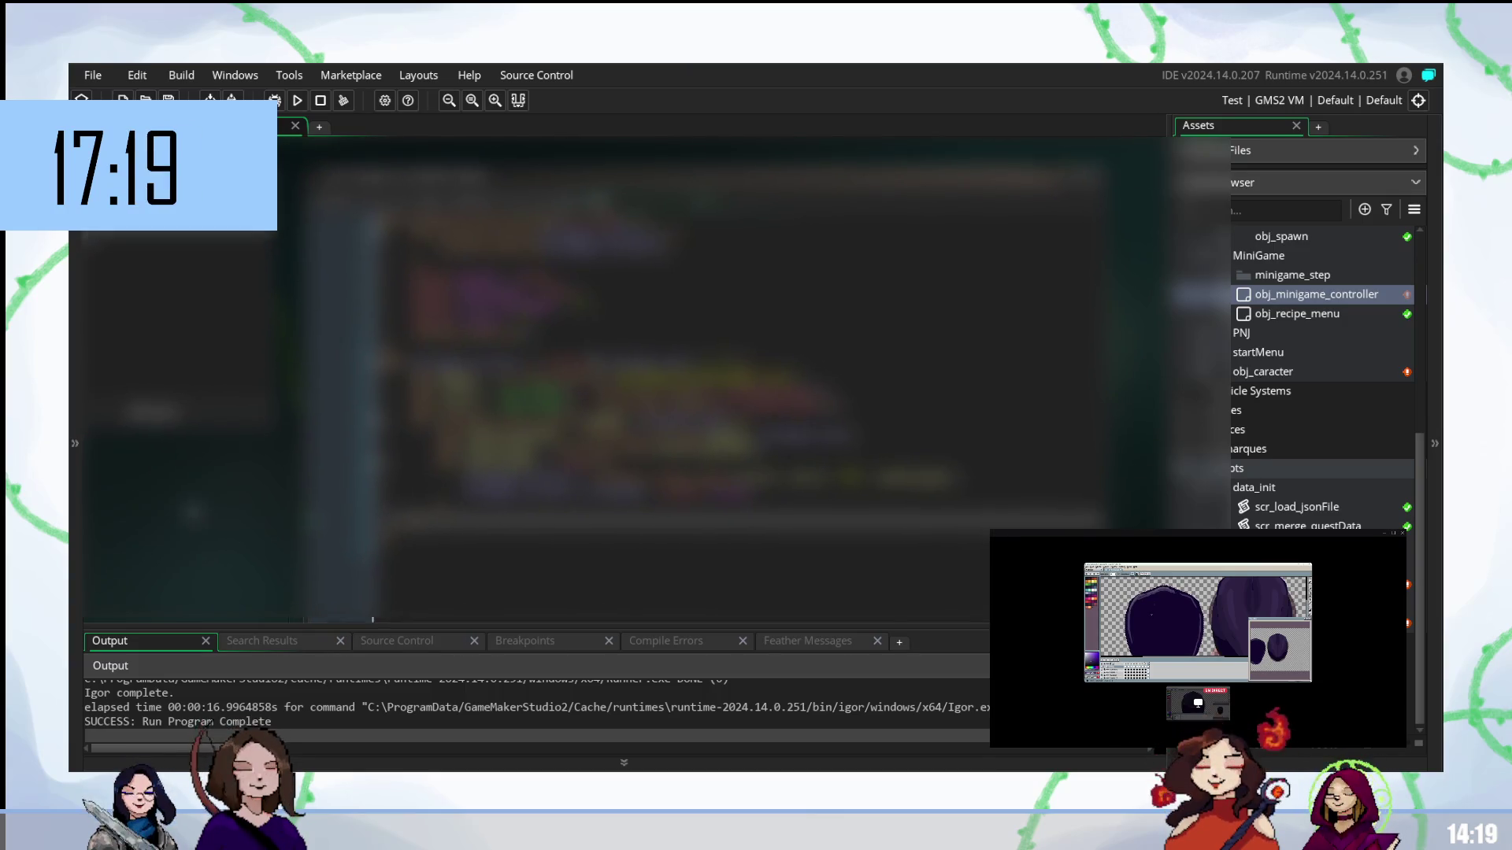
scroll(593, 377, "down", 1)
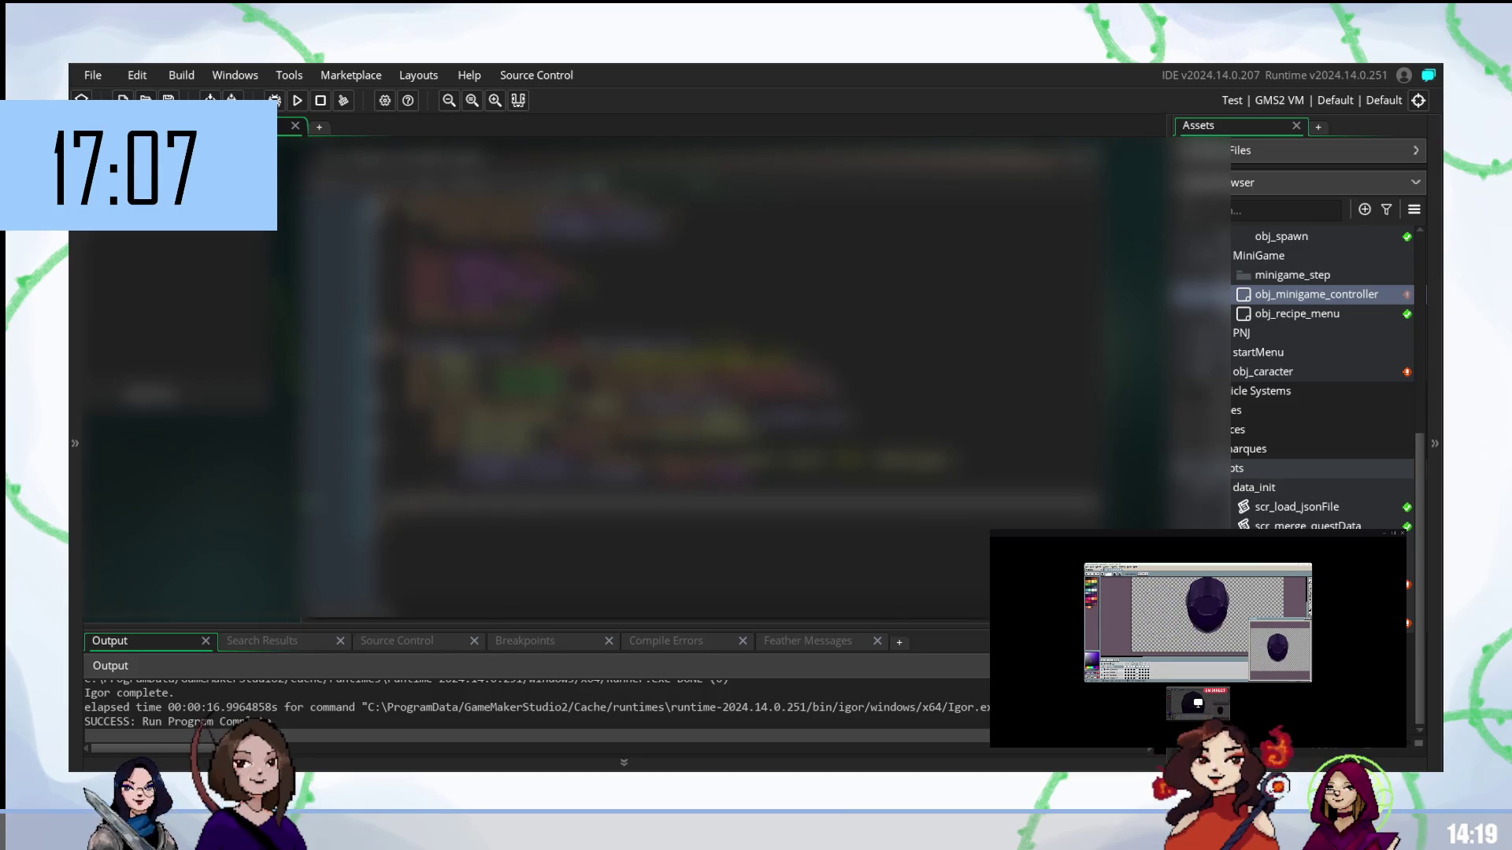
left_click(709, 302)
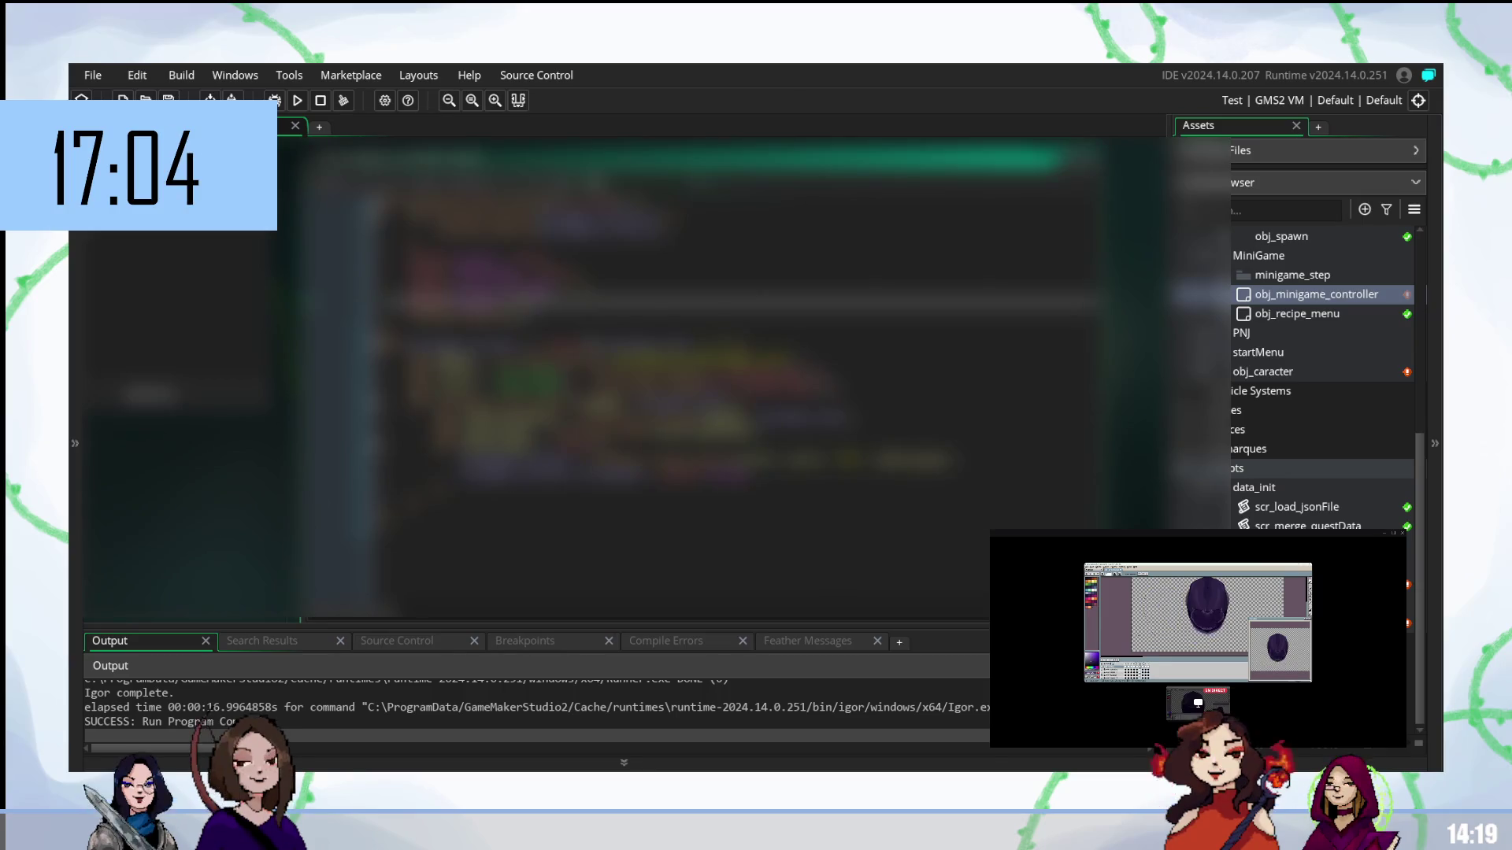
- Add a new line with the autocompleted minigame object name from 'obj_mini'
key("Return")
type("obj")
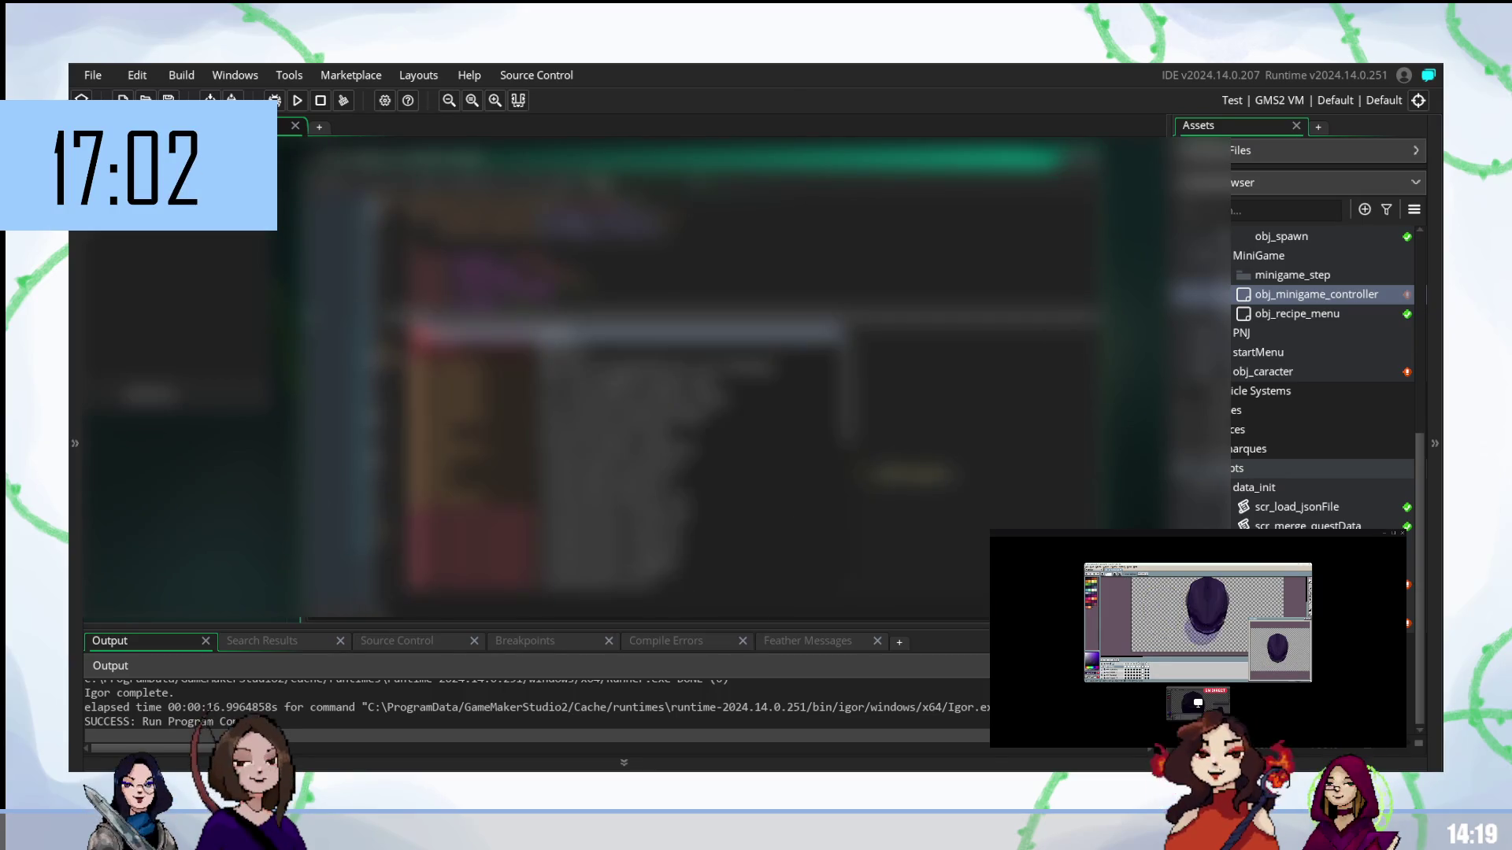
type("_")
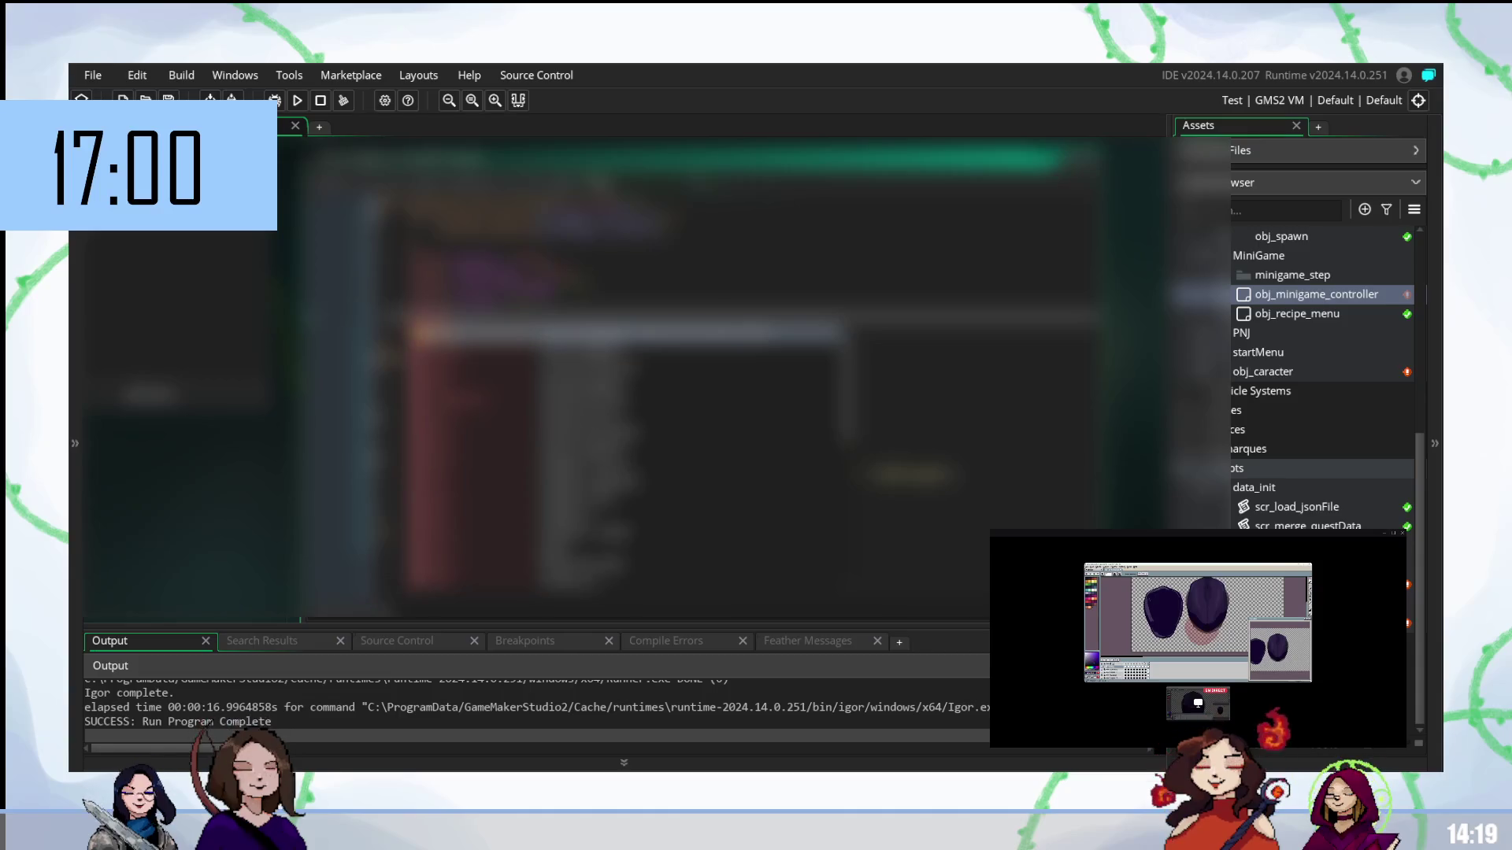
type("mini")
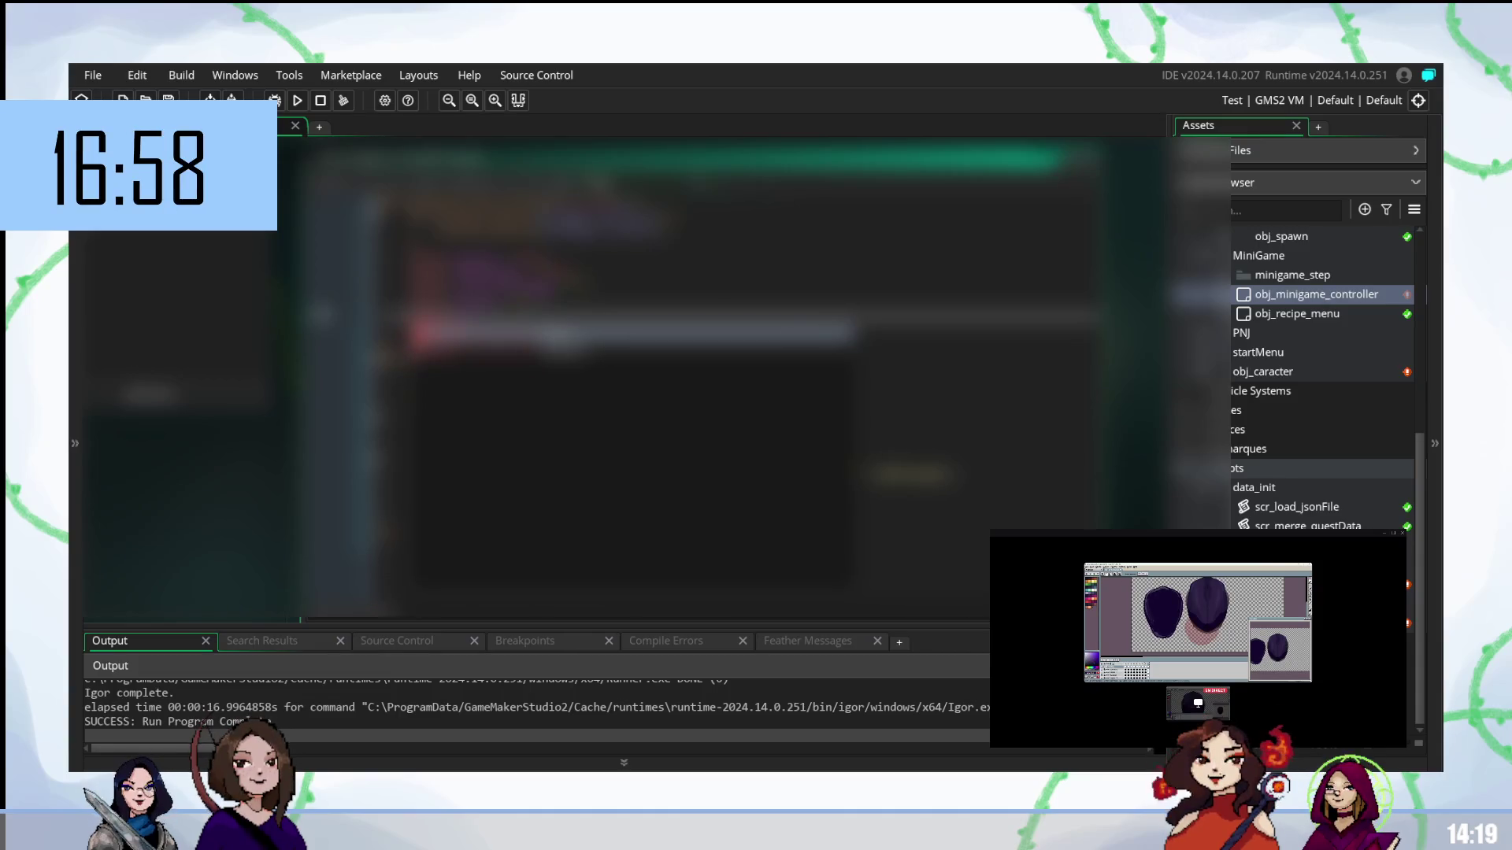
key("Return")
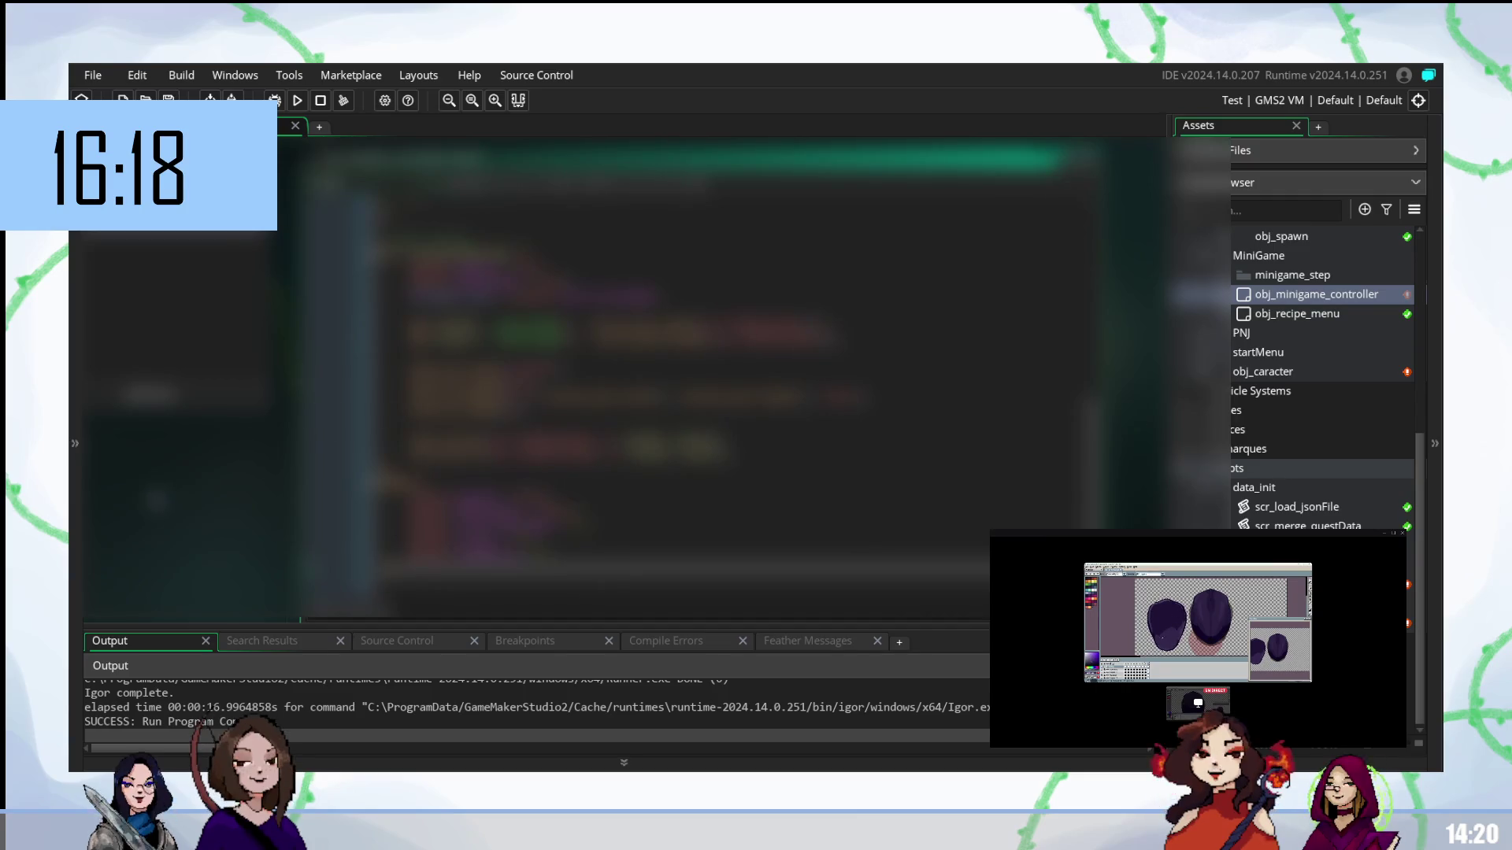
scroll(1291, 425, "up", 1)
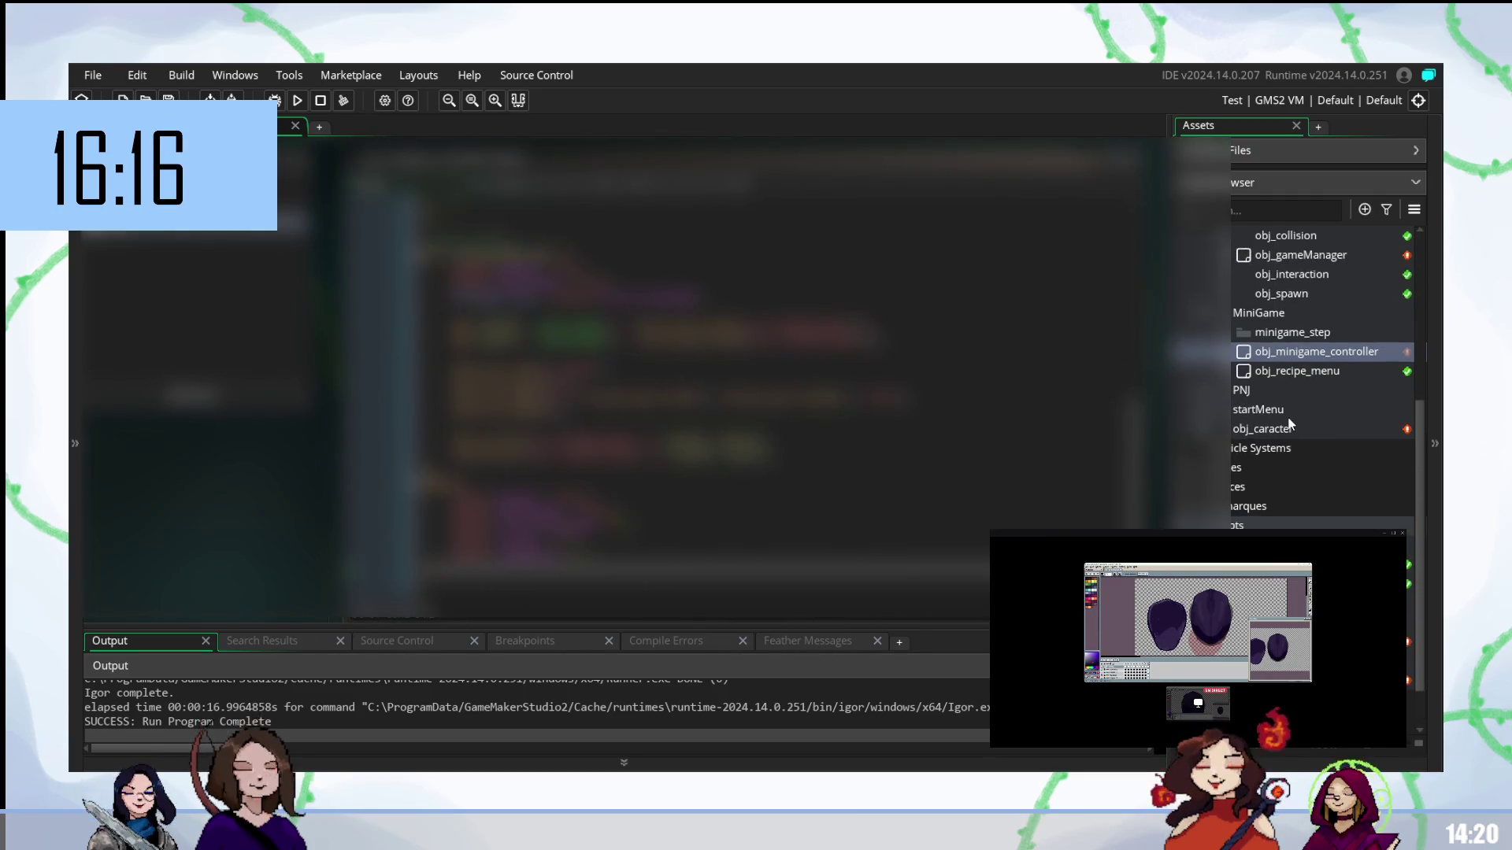
- Open obj_gameManager's code and select the line to edit
scroll(1325, 395, "up", 2)
double_click(1303, 370)
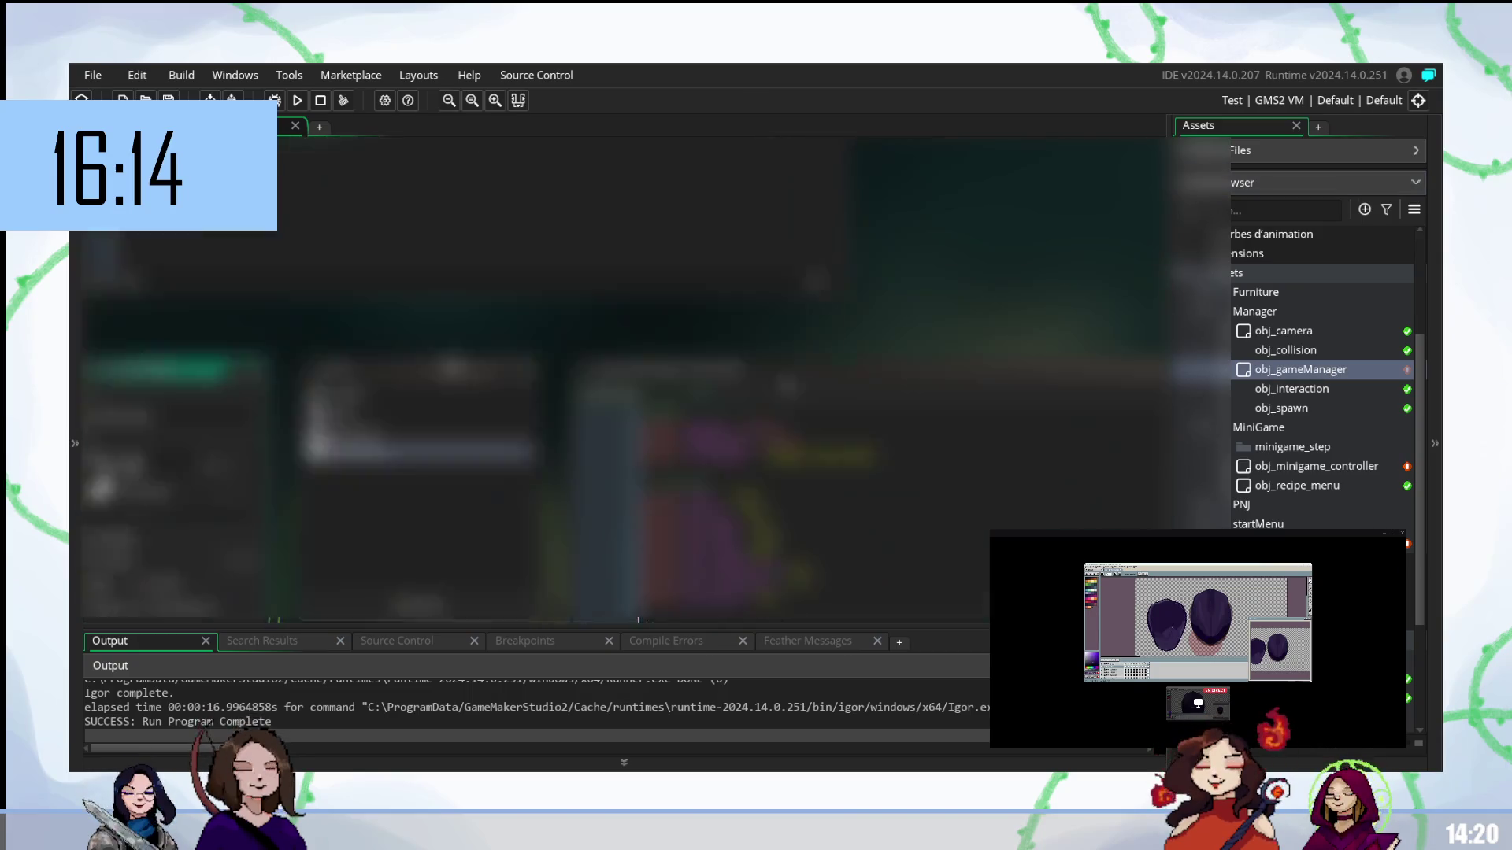
scroll(789, 378, "down", 5)
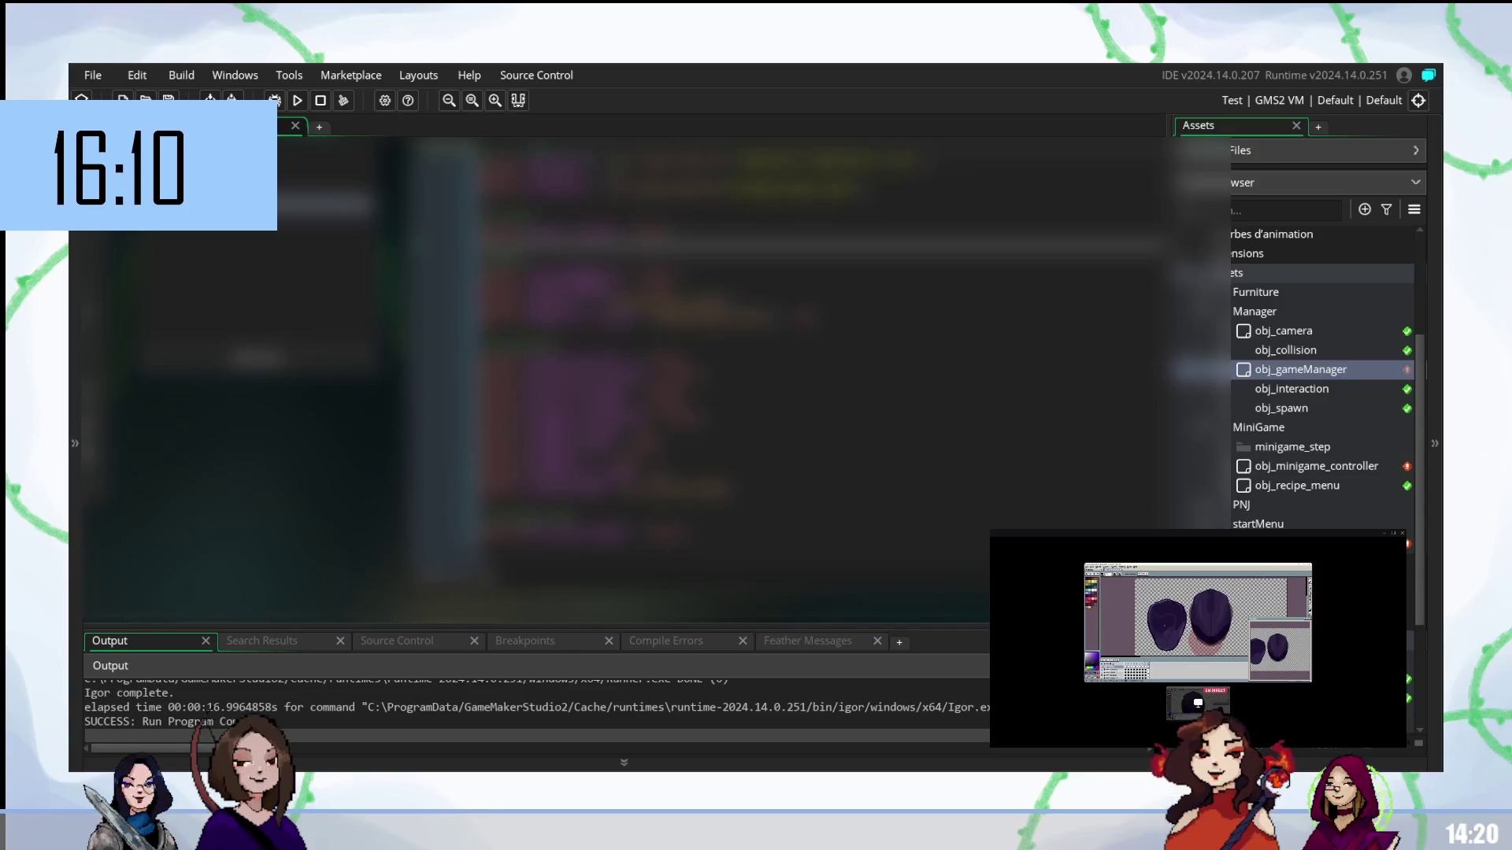
scroll(788, 378, "up", 2)
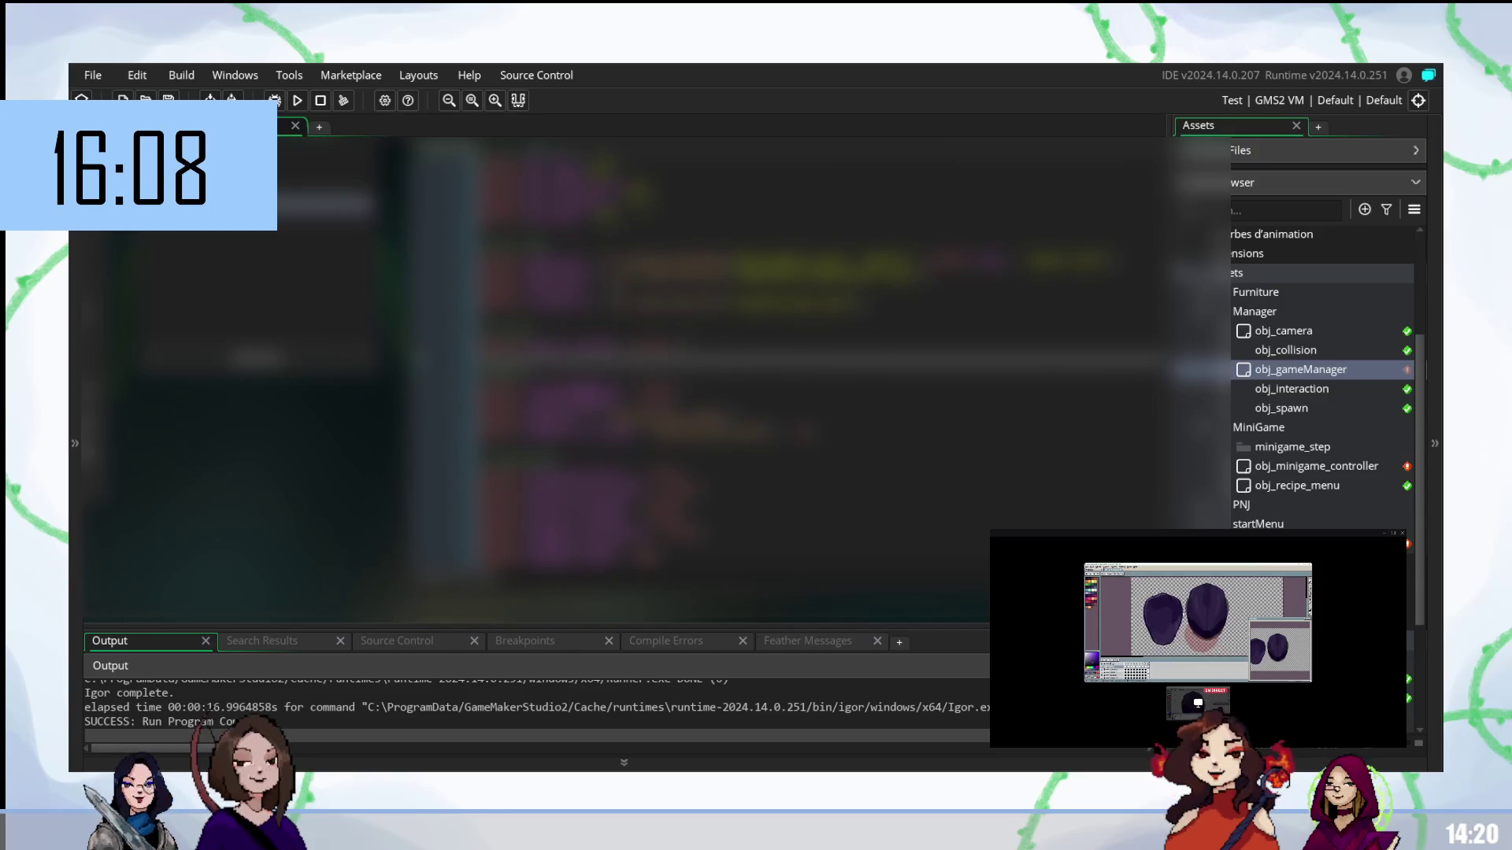
left_click(708, 346)
- Add lines using an ev_ event constant and a scr_global_gesture_ script, then build and run
key("Return")
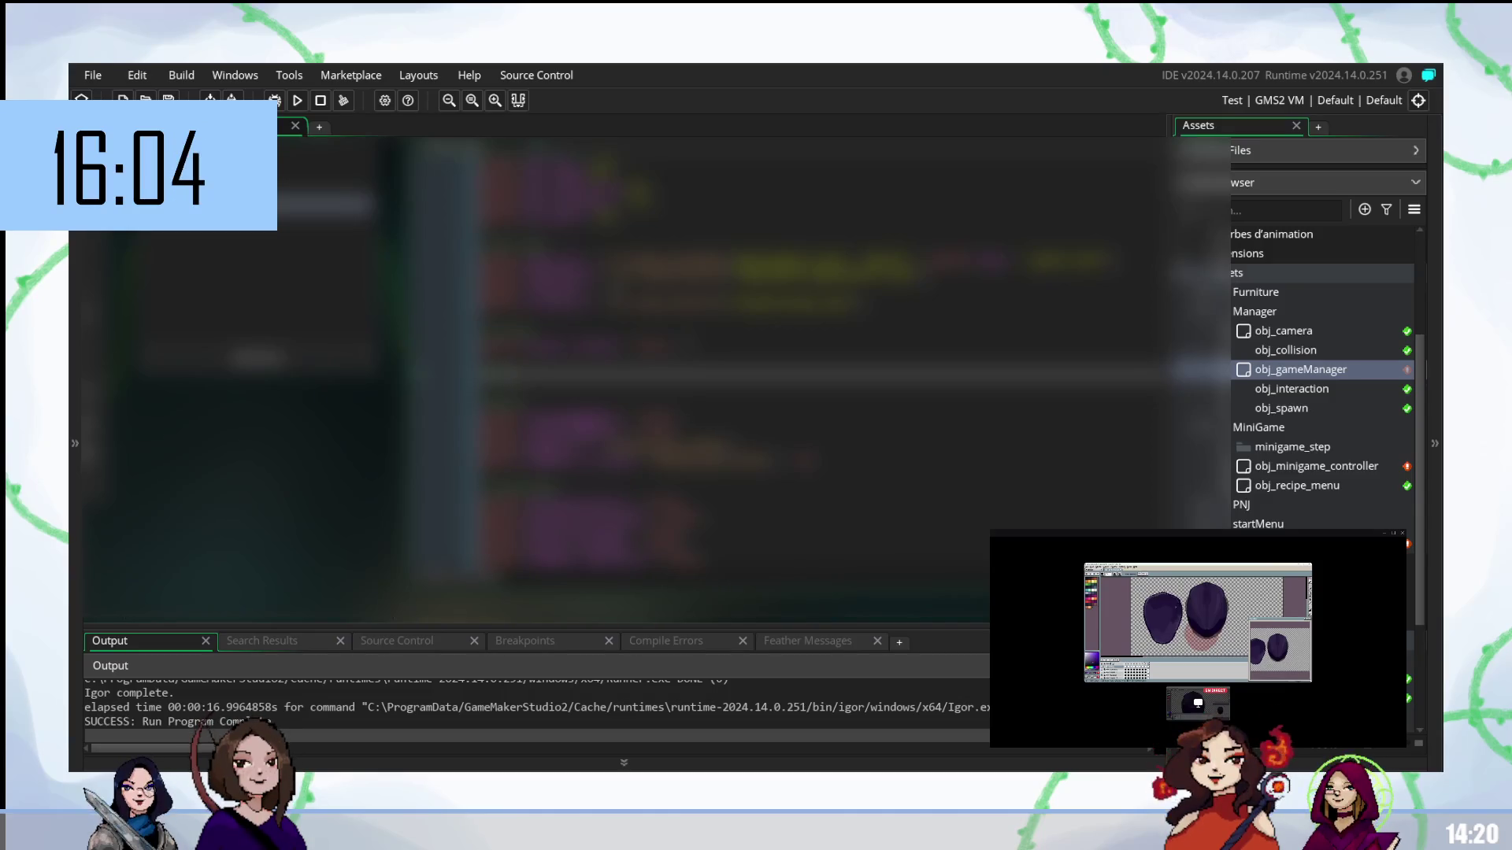
key("Return")
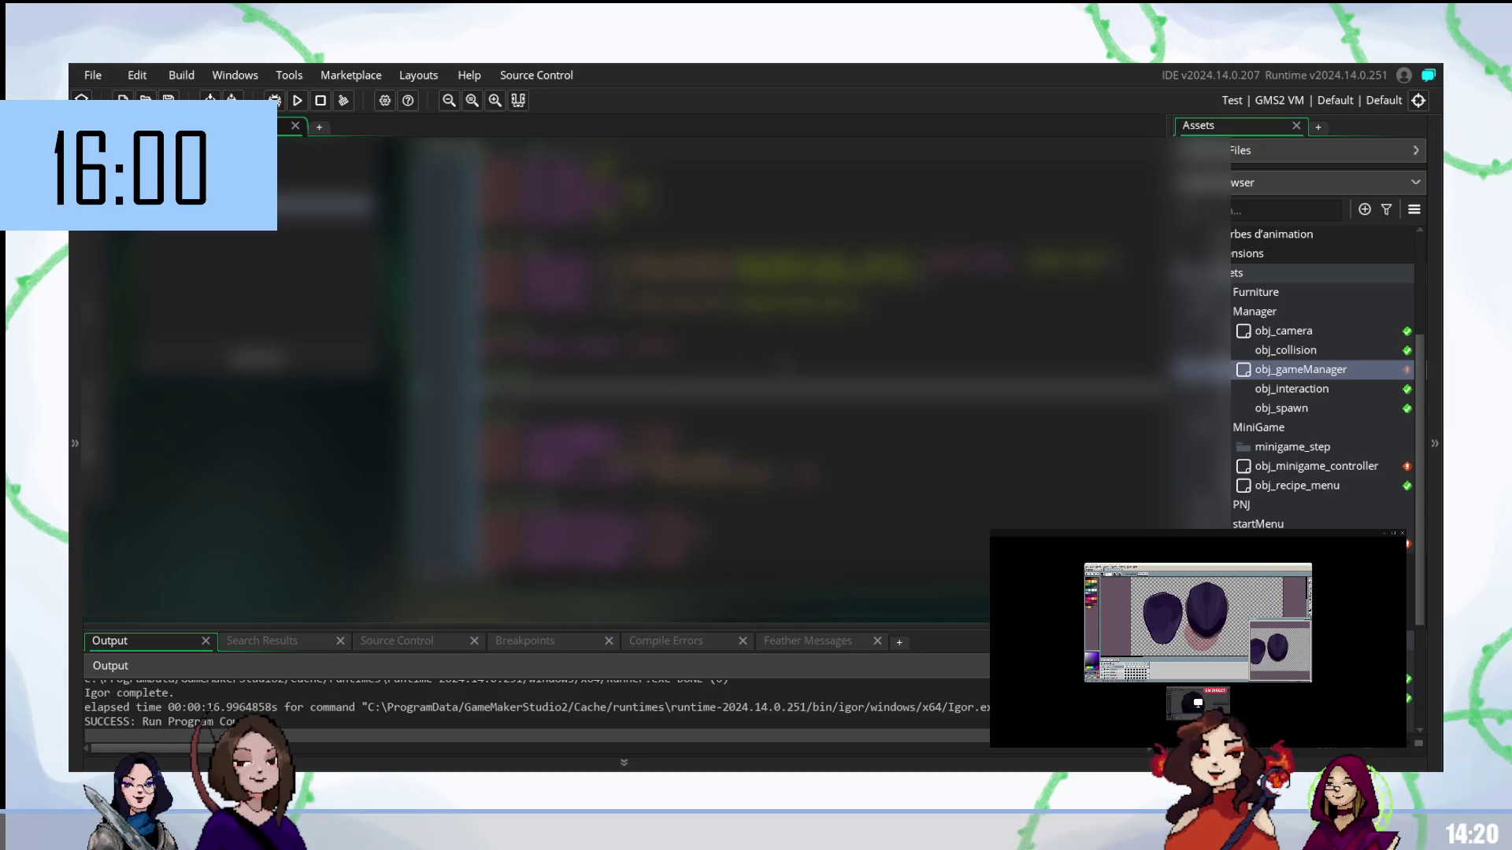
type("ev_")
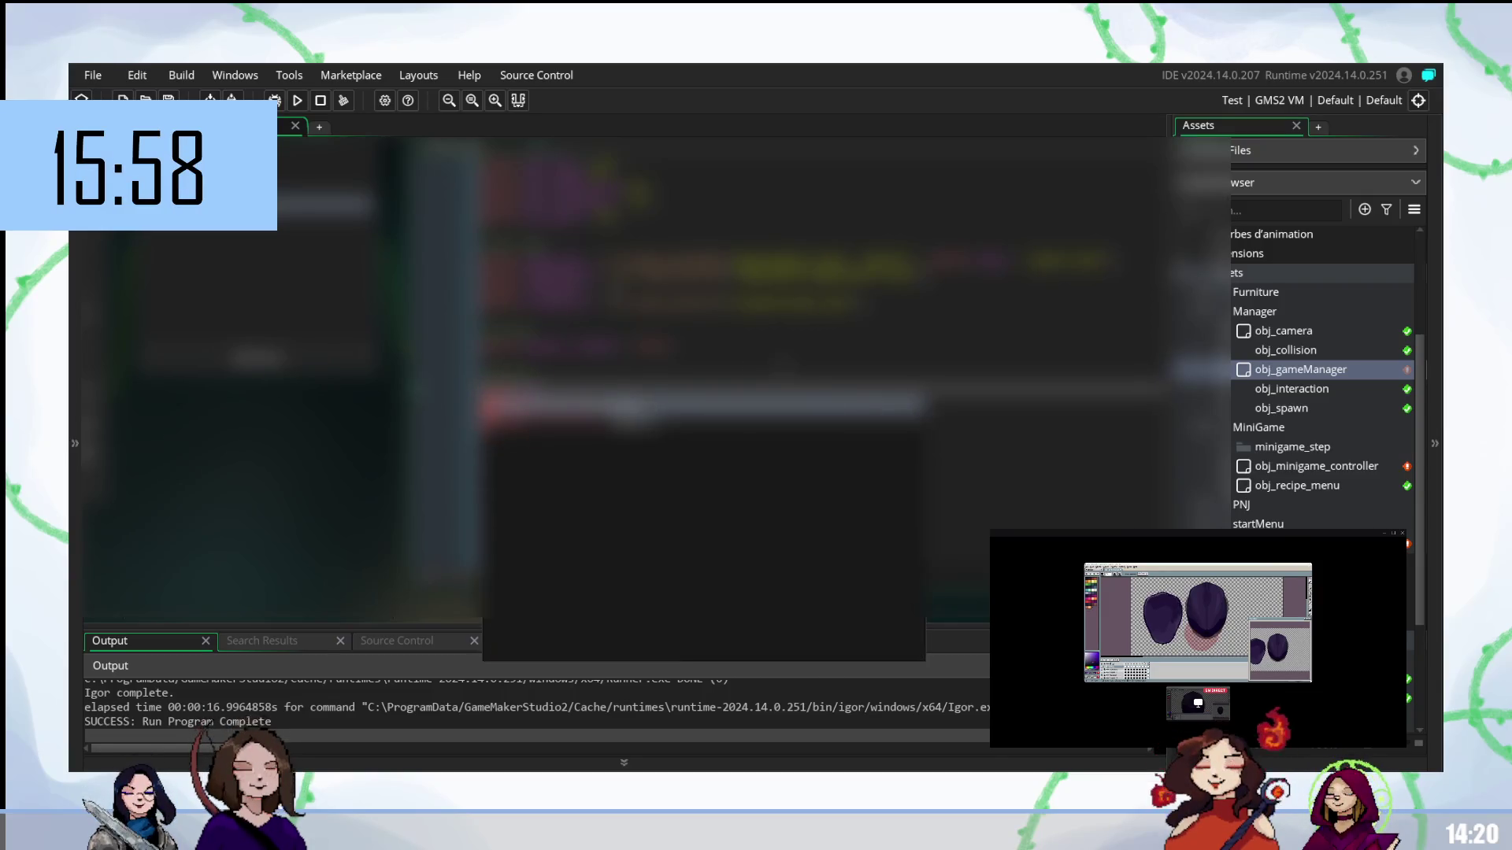
key("Return")
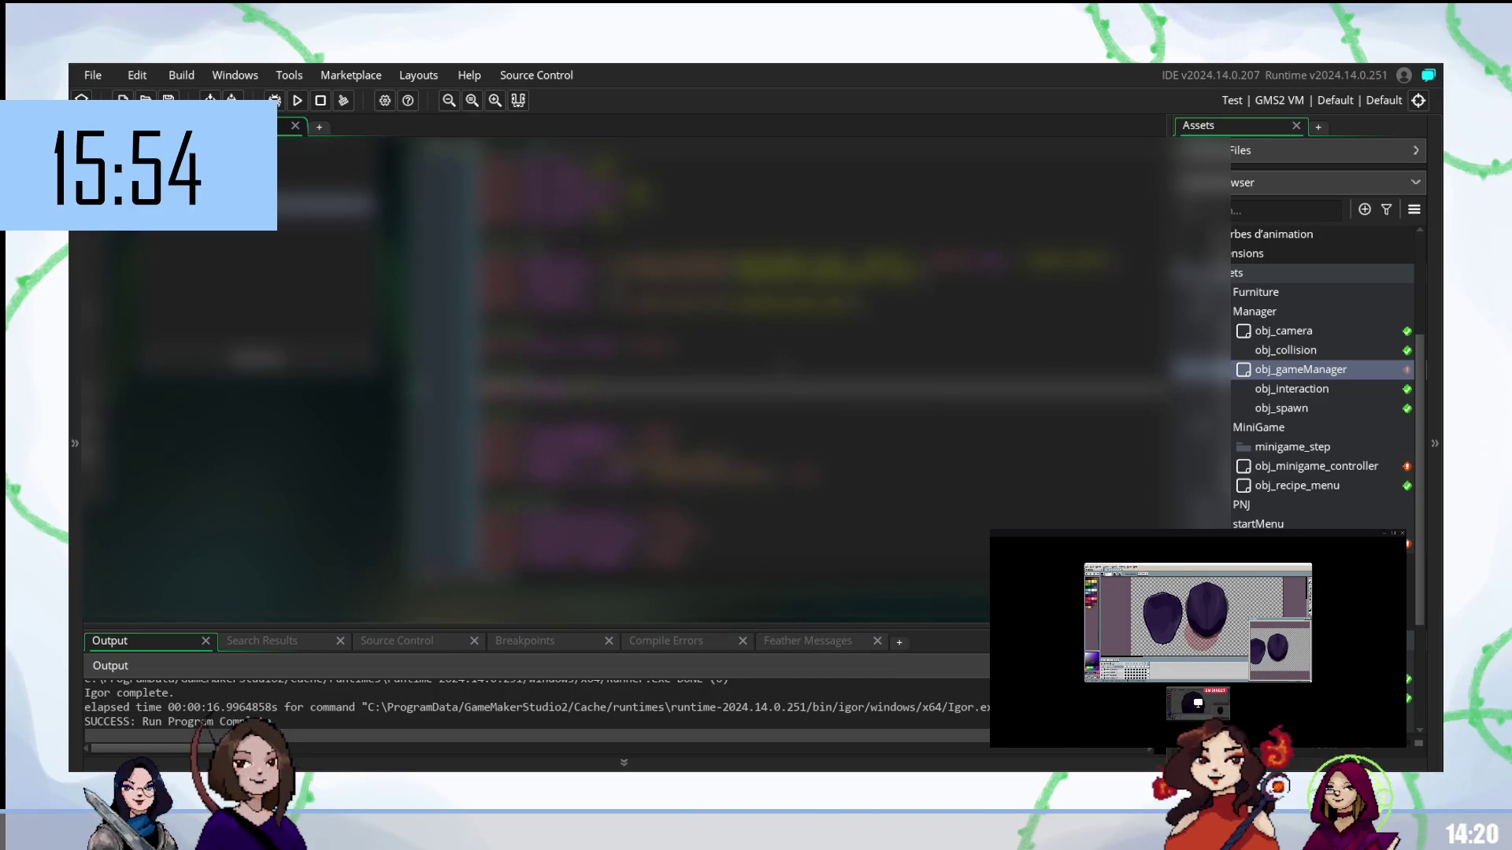
key("Return")
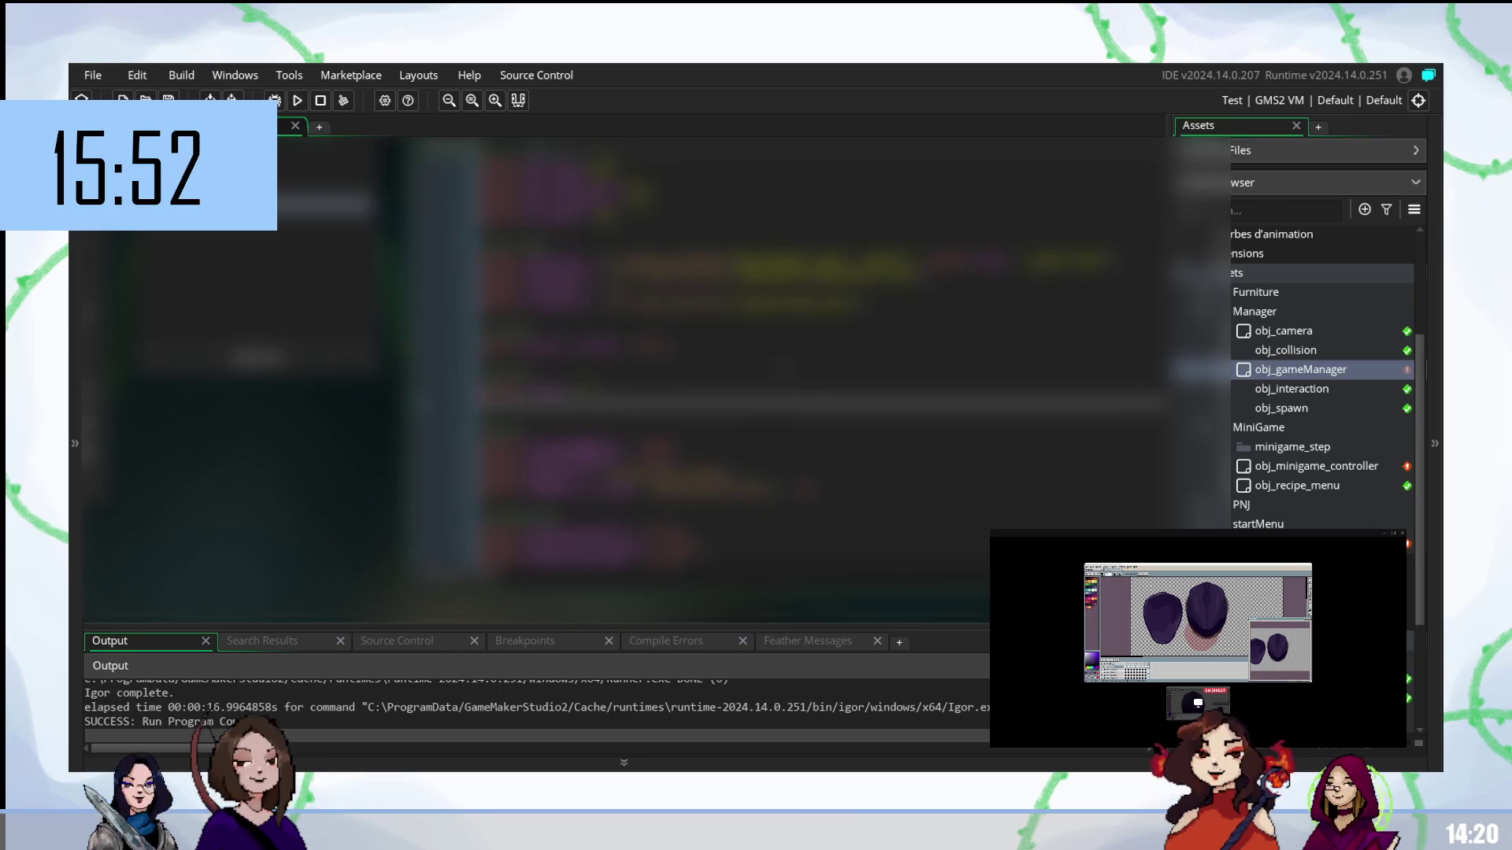
type("scr_global_gesture_")
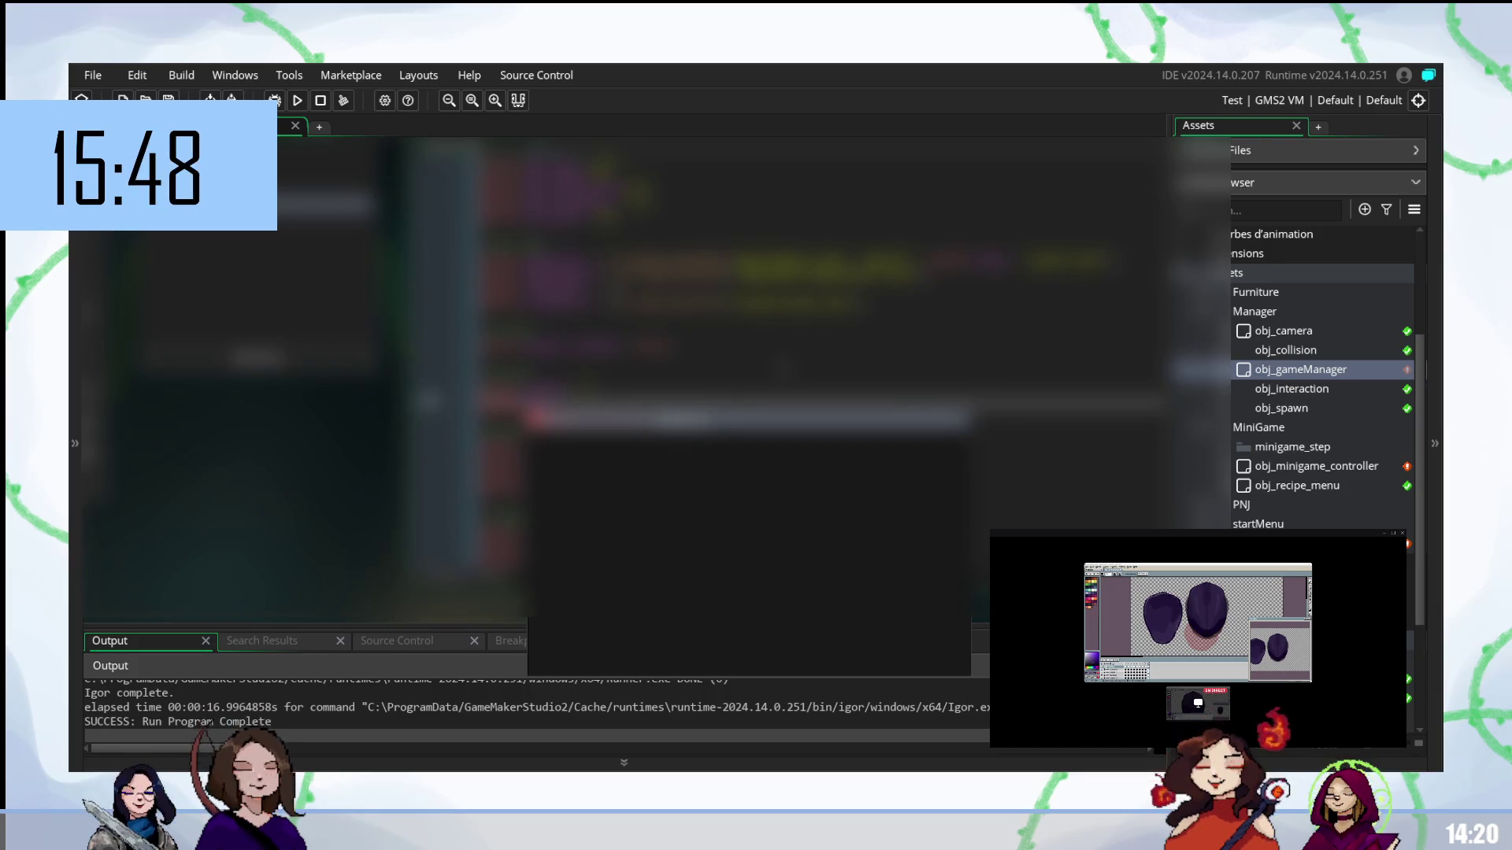
key("Return")
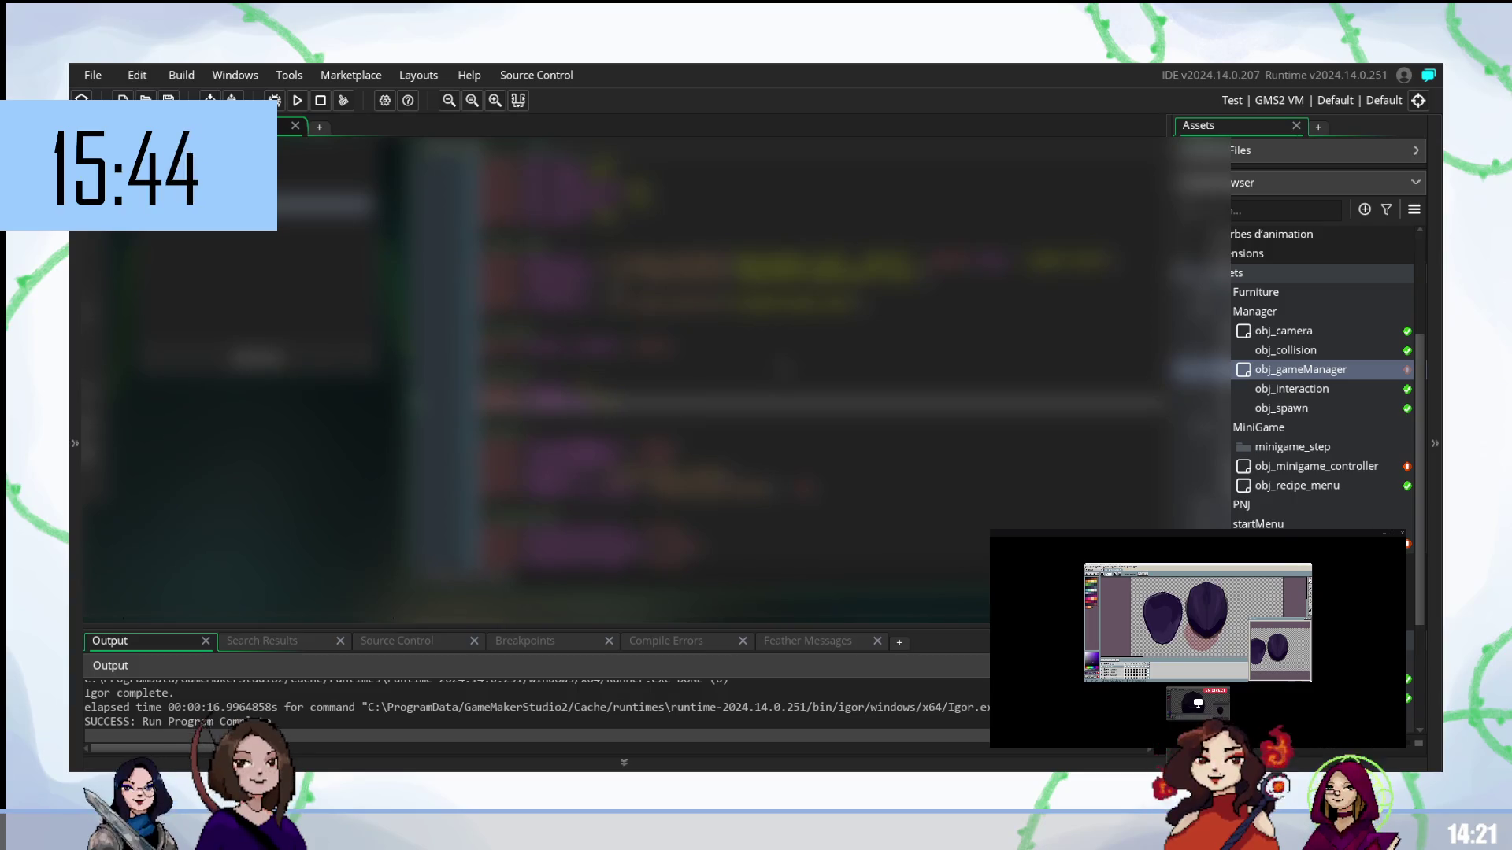
key("F5")
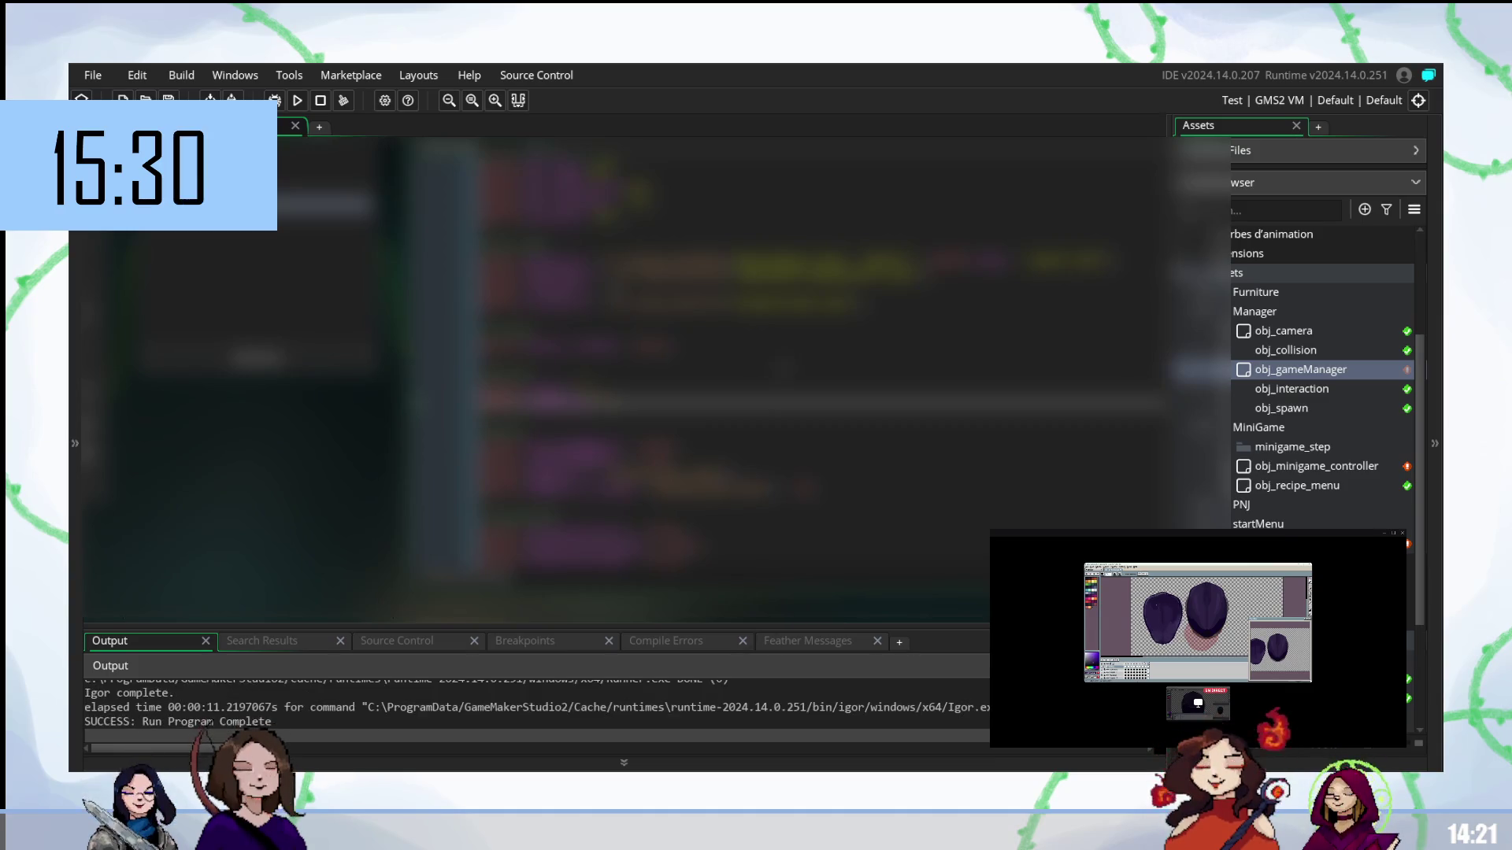
double_click(1324, 467)
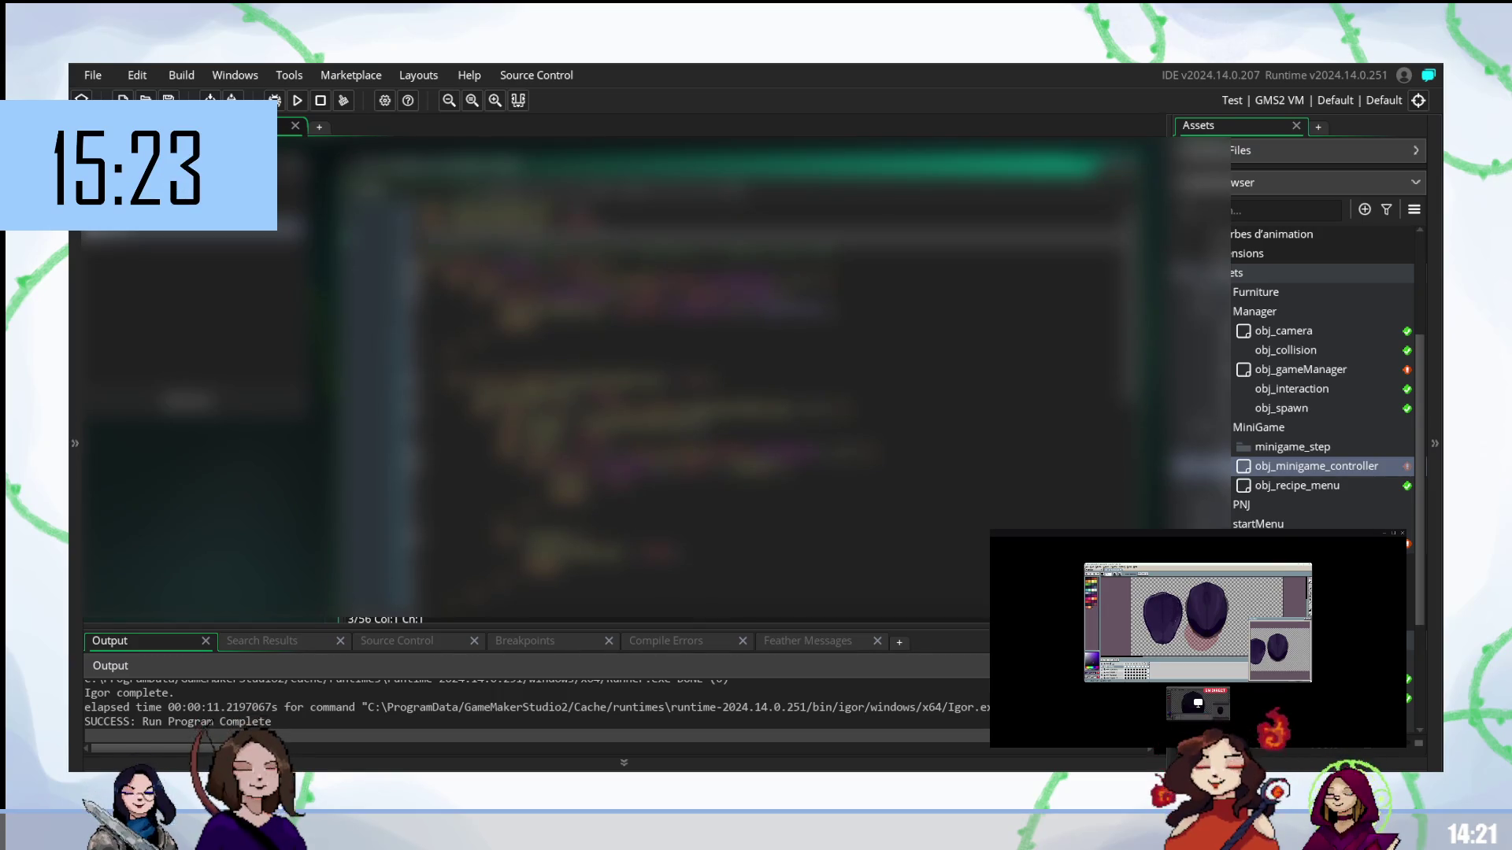
- Scroll through obj_minigame_controller's longer event code, undo once, and select a line further down
scroll(629, 378, "down", 5)
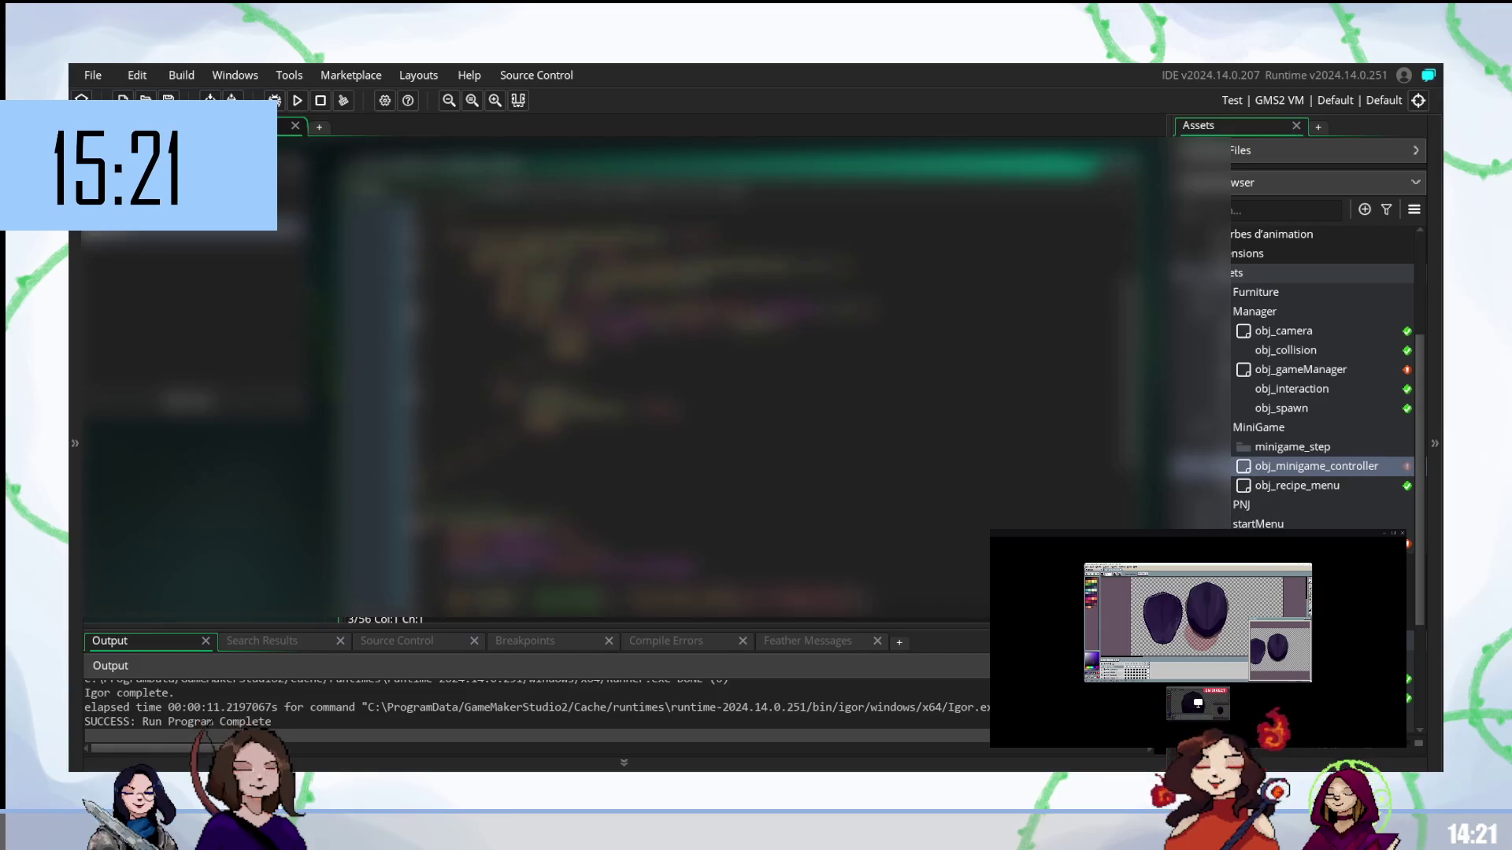
scroll(629, 378, "down", 3)
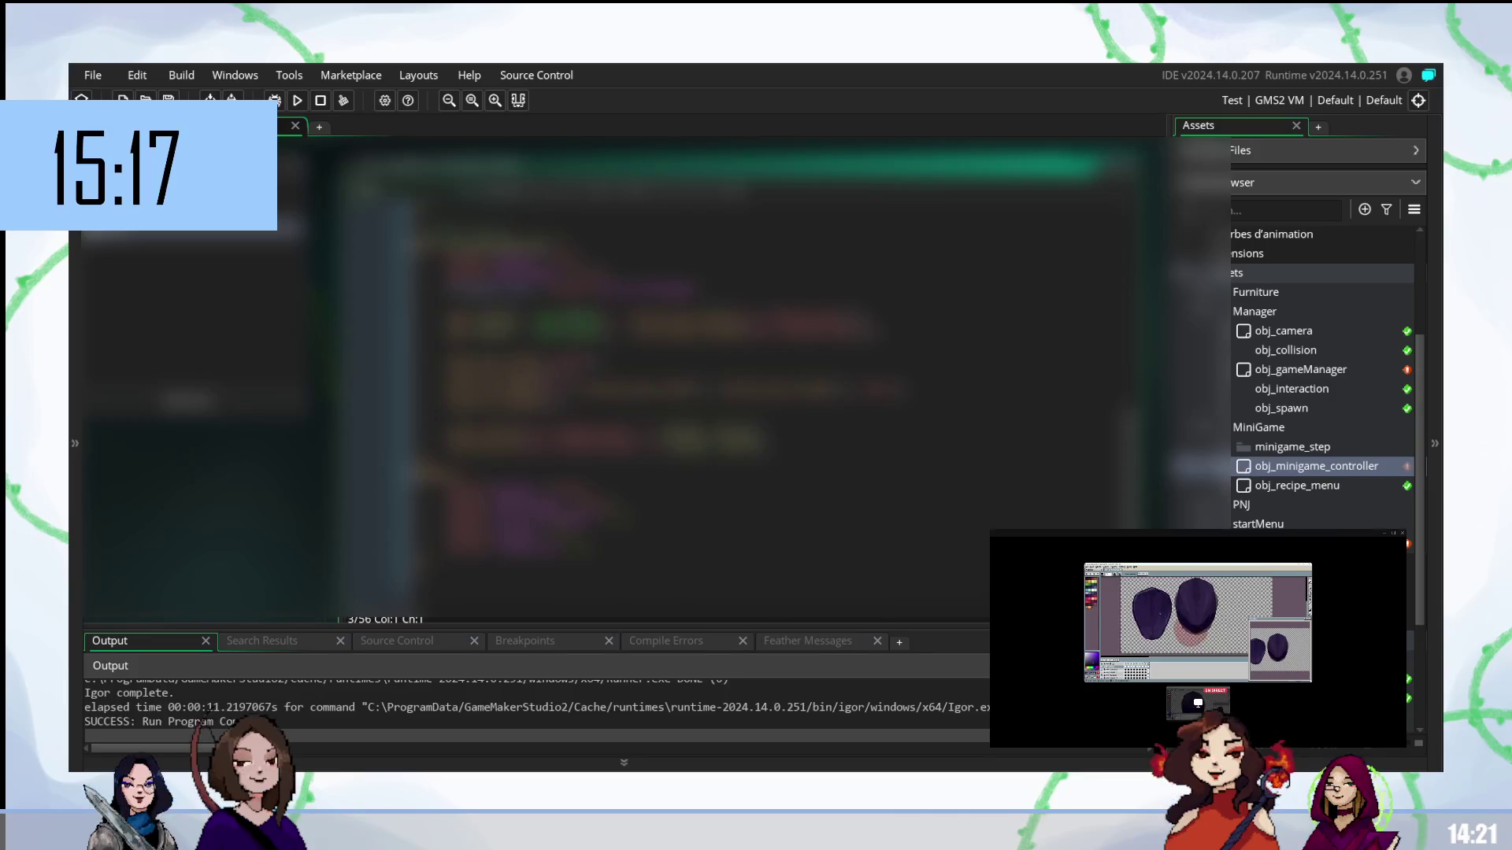
scroll(670, 496, "up", 2)
scroll(670, 496, "up", 2)
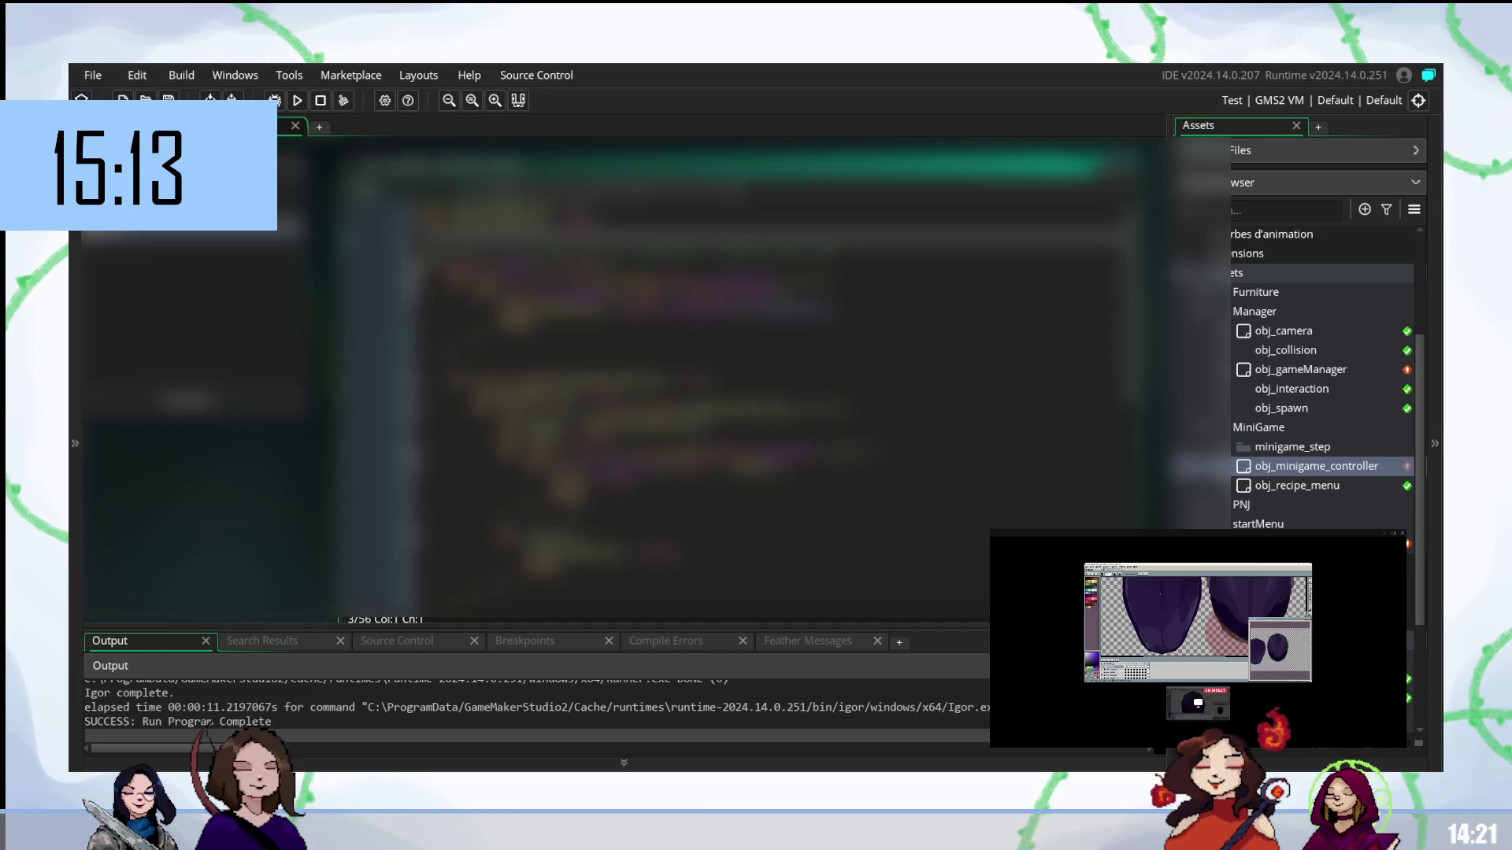
scroll(670, 496, "down", 5)
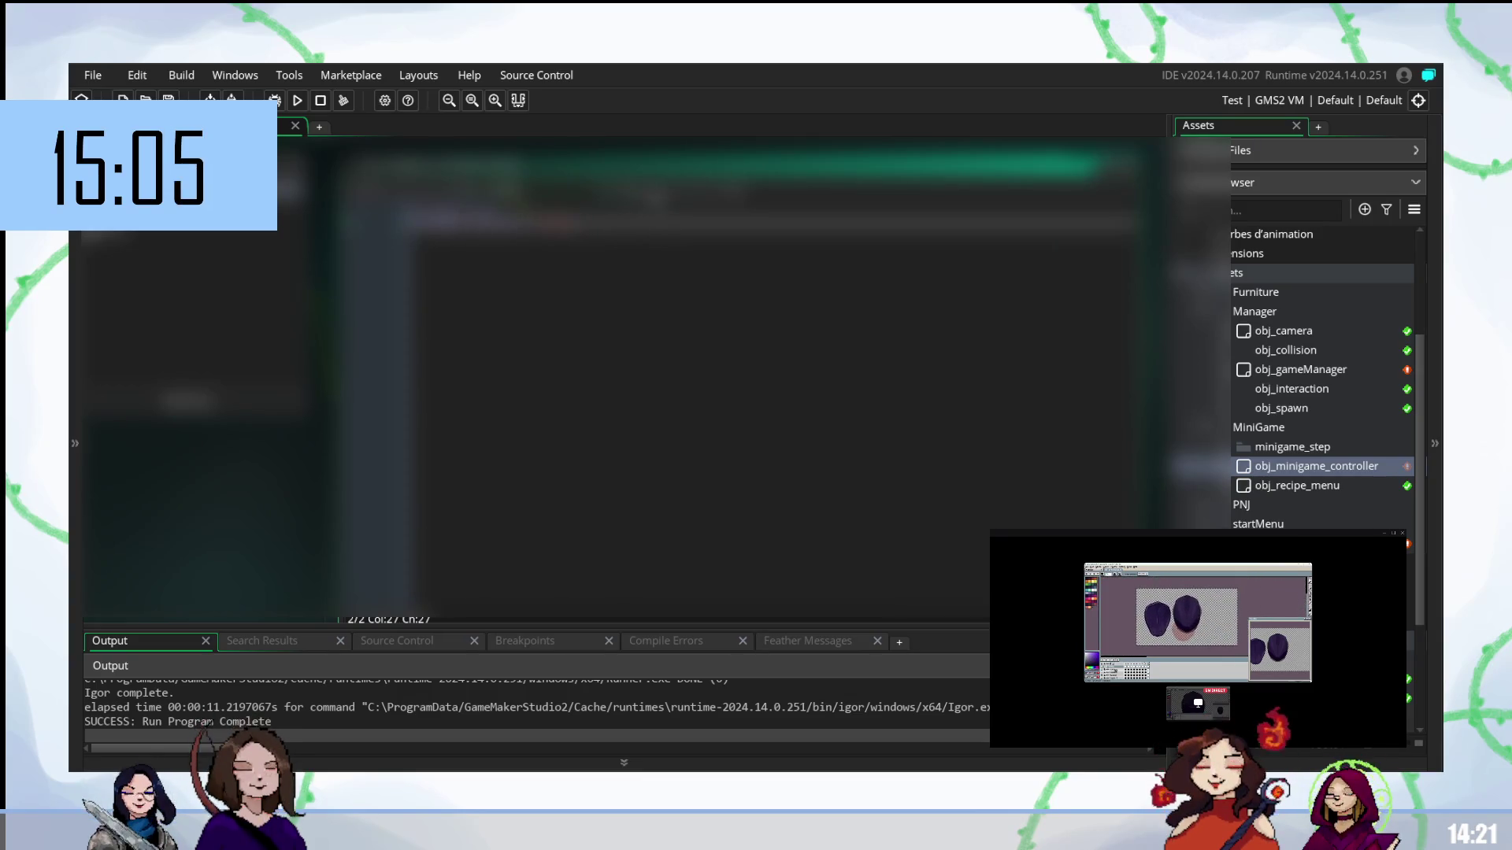
key("ctrl+z")
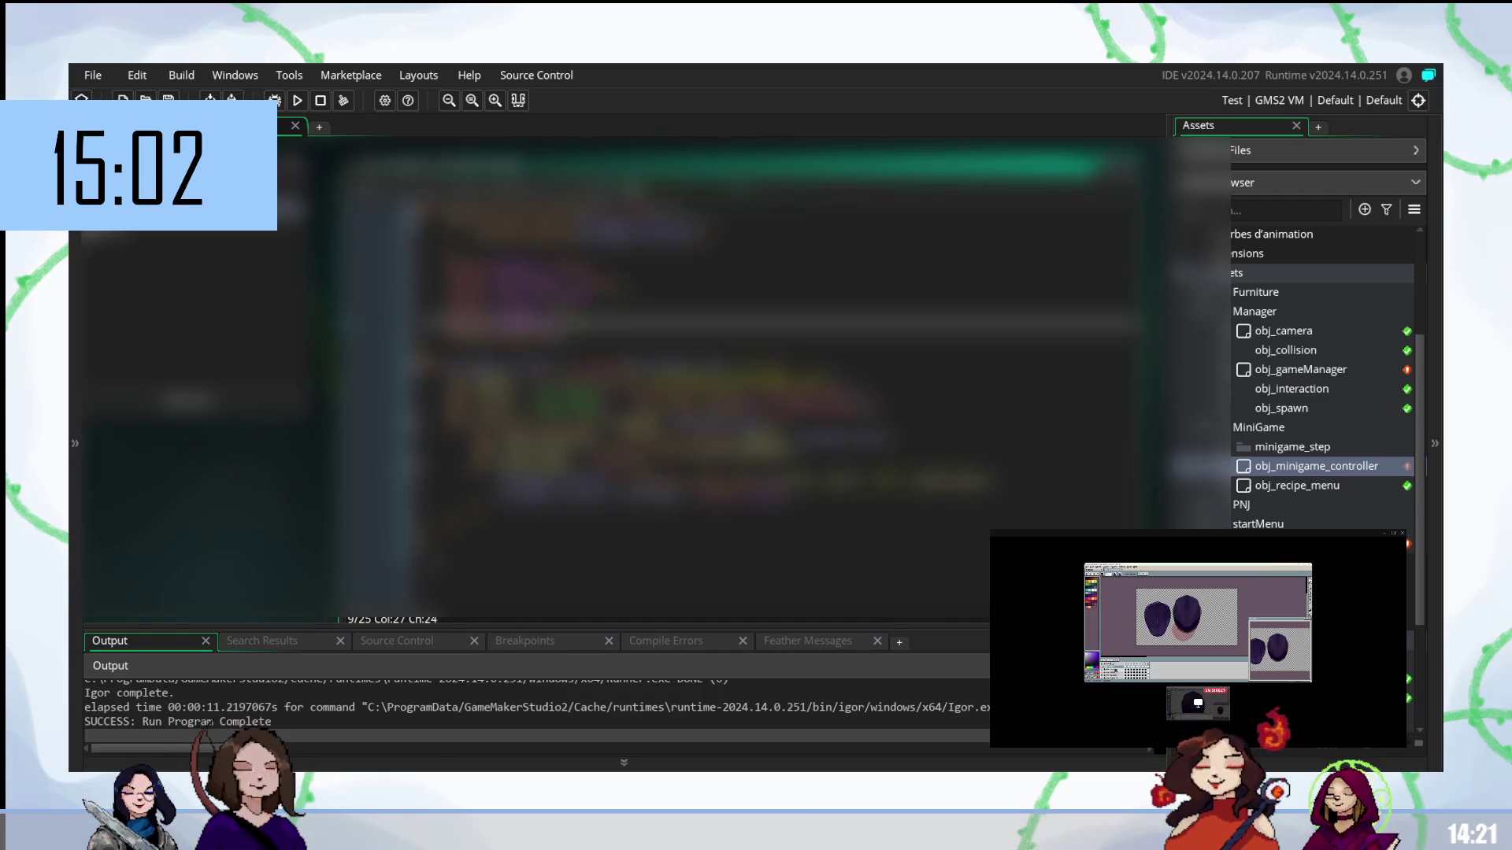
scroll(623, 378, "down", 2)
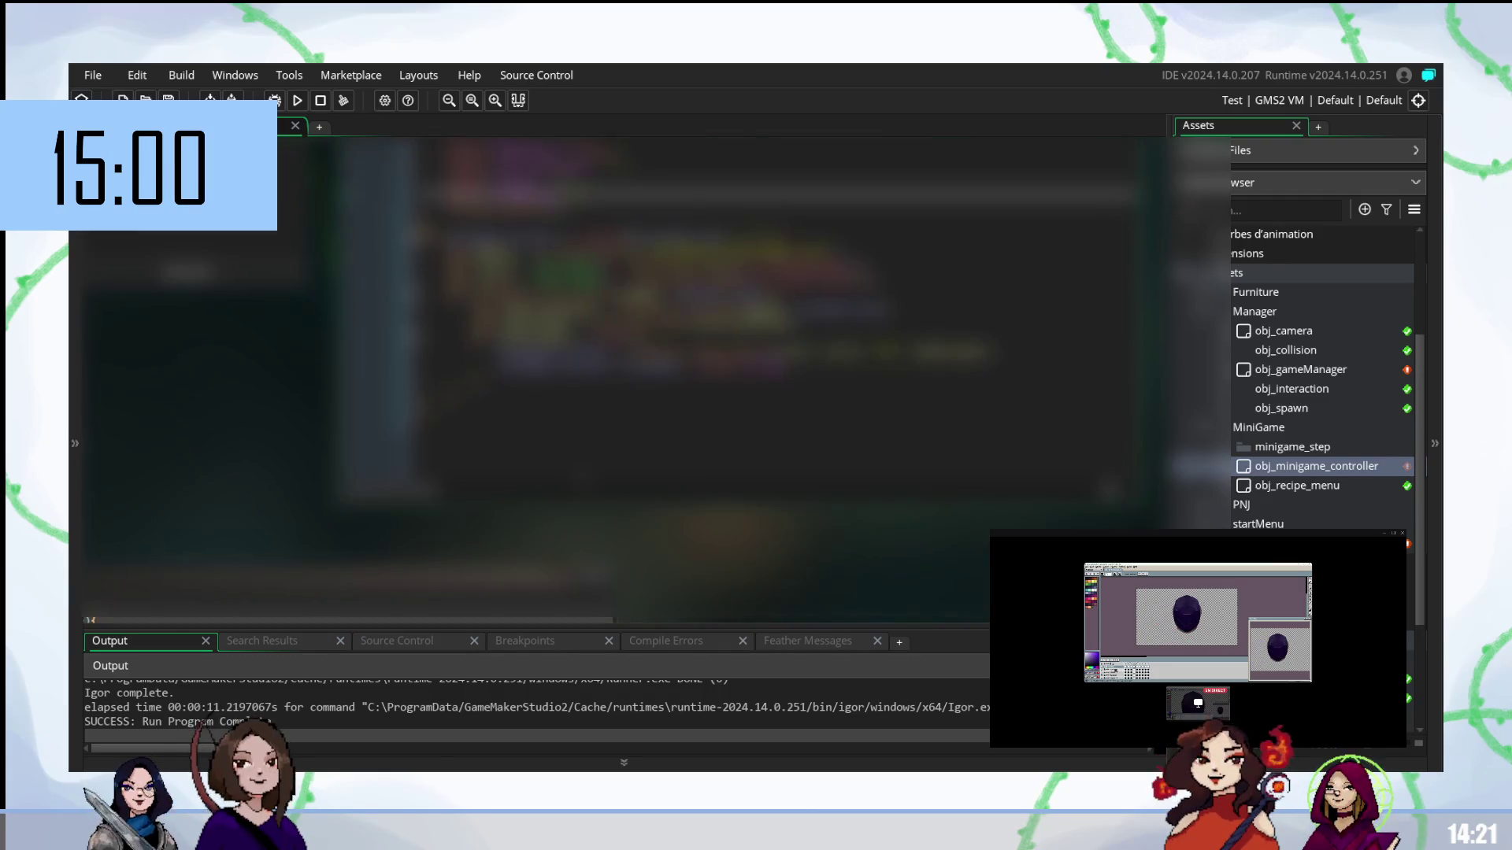
left_click(740, 408)
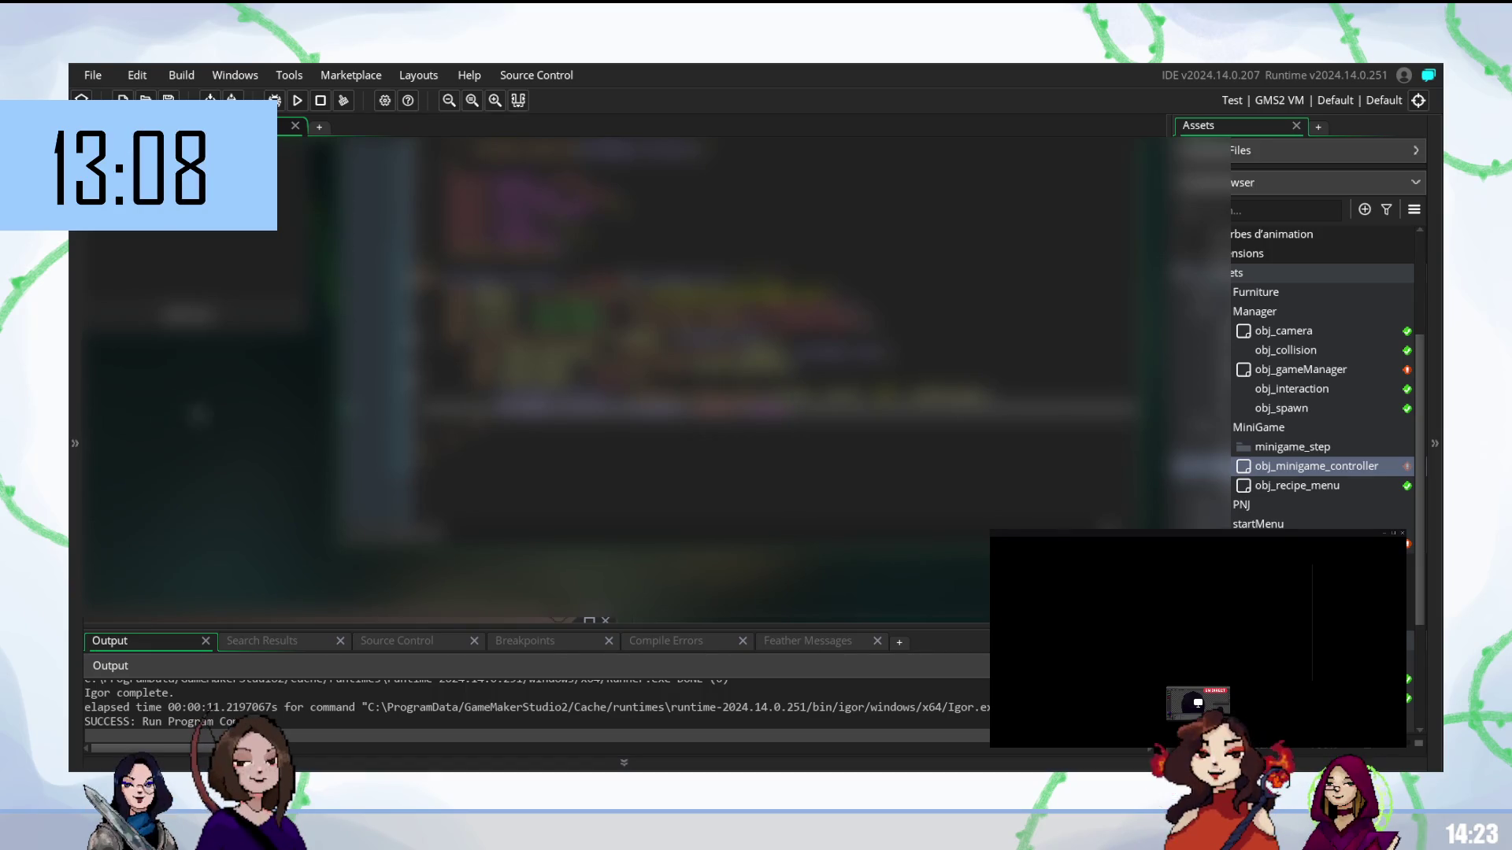
key("Return")
key("Return")
key("BackSpace")
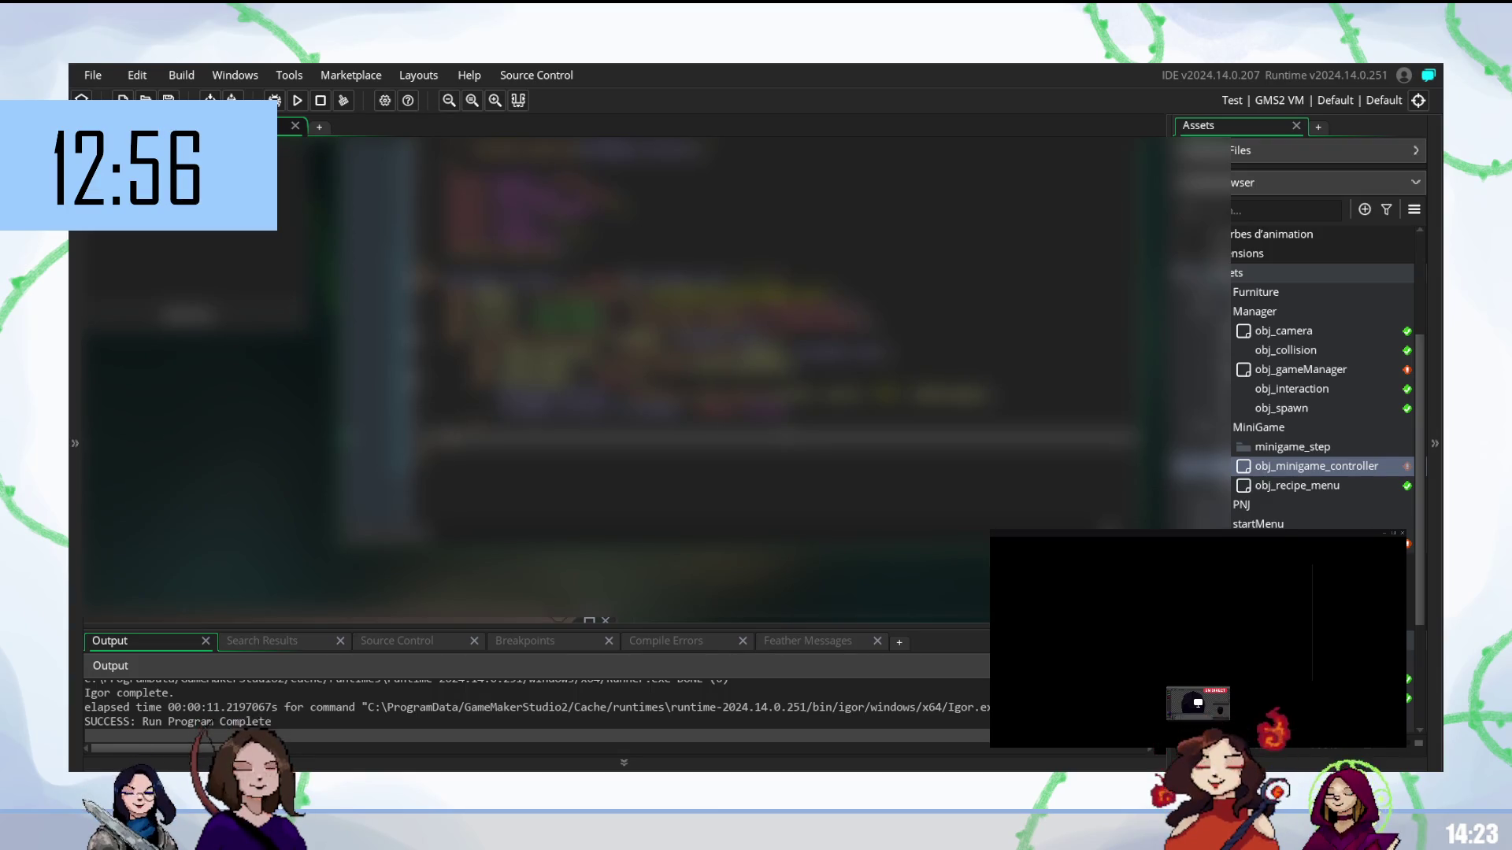
scroll(1323, 377, "down", 2)
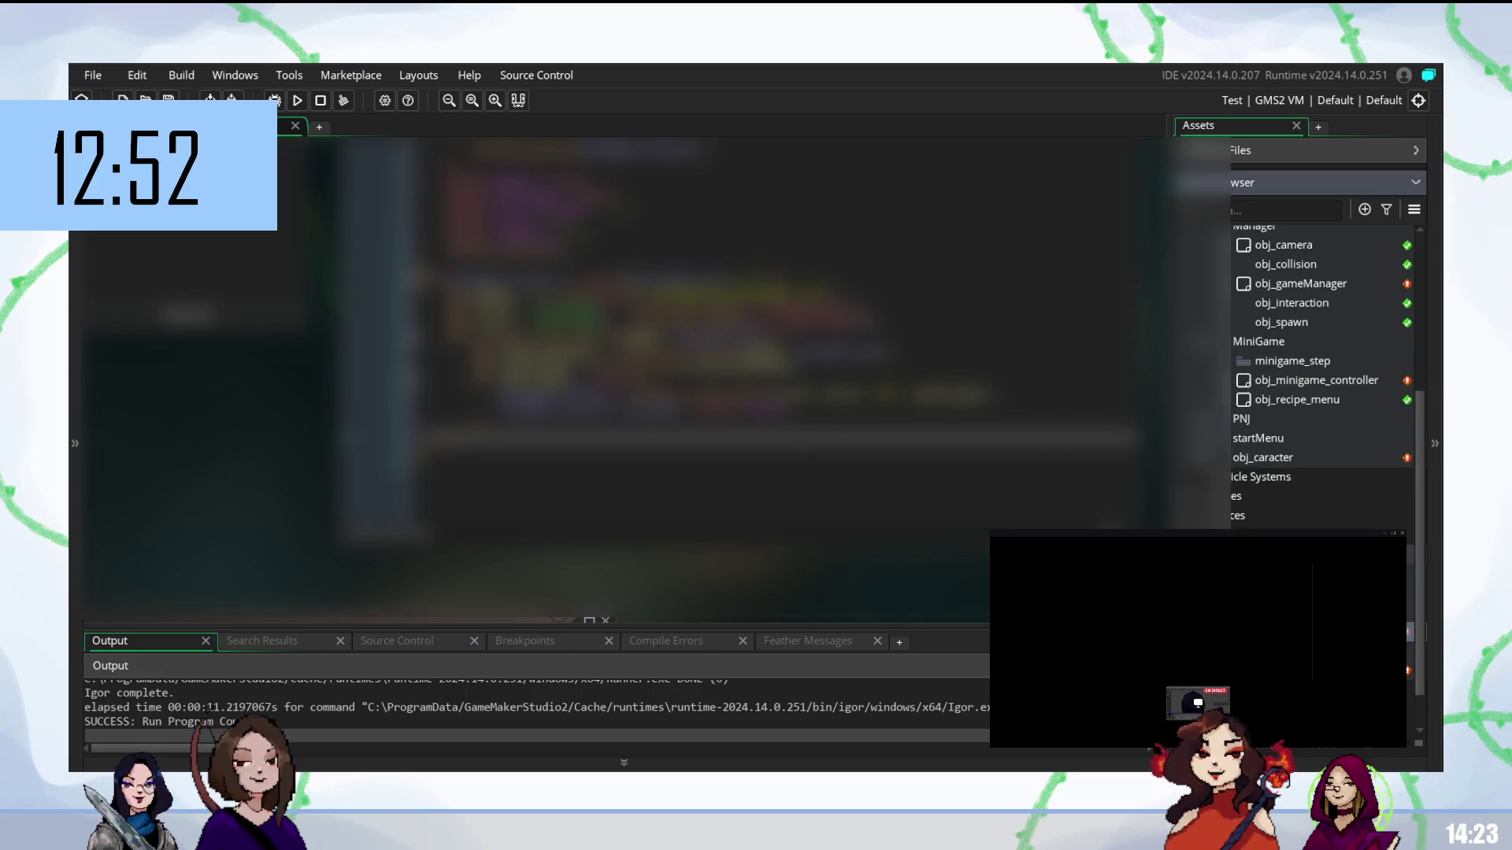
scroll(552, 316, "down", 5)
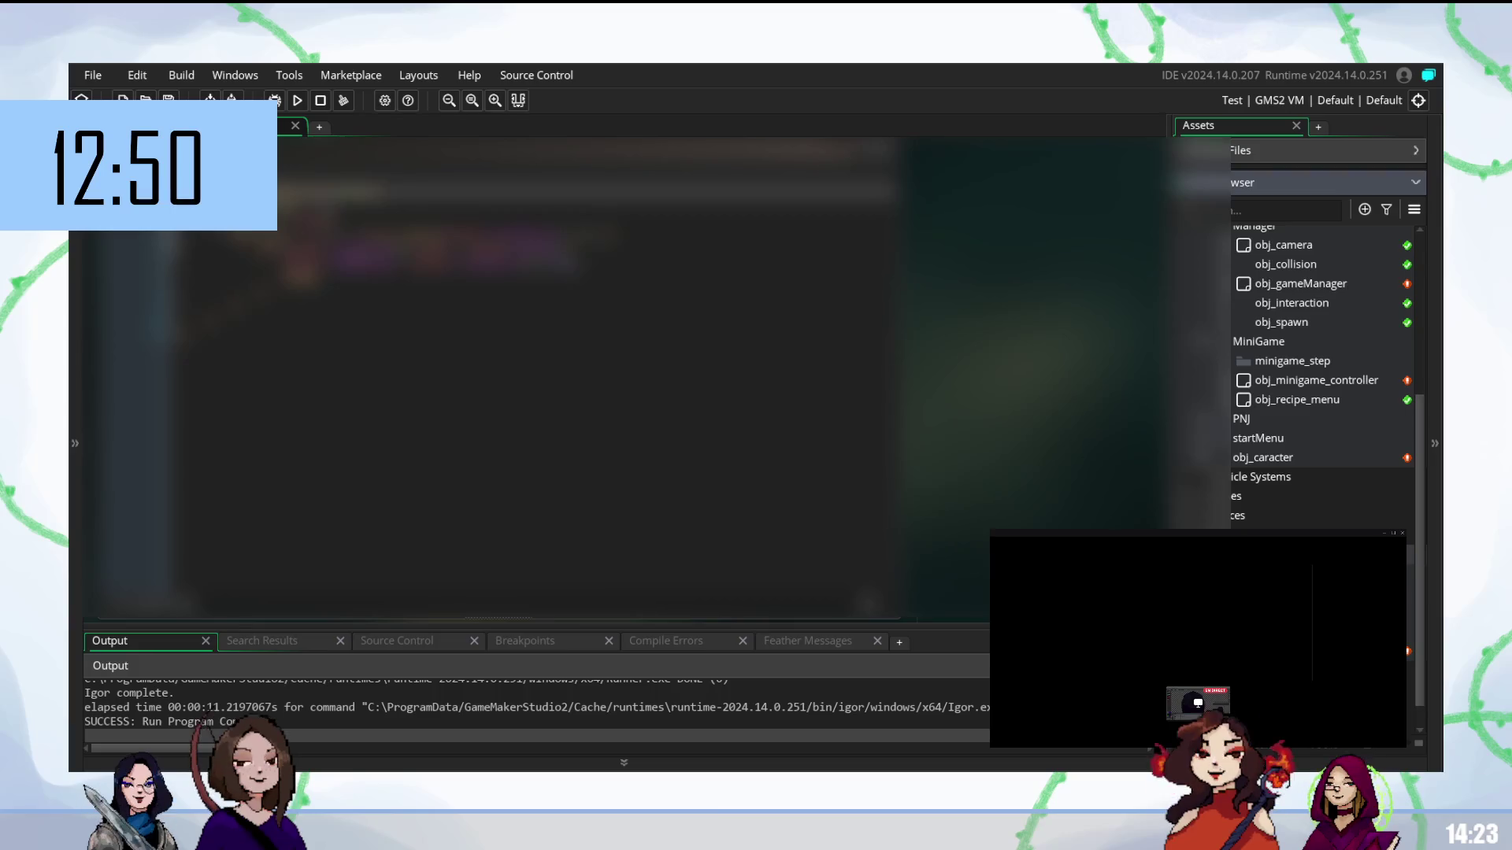
scroll(488, 355, "up", 5)
scroll(552, 377, "left", 3)
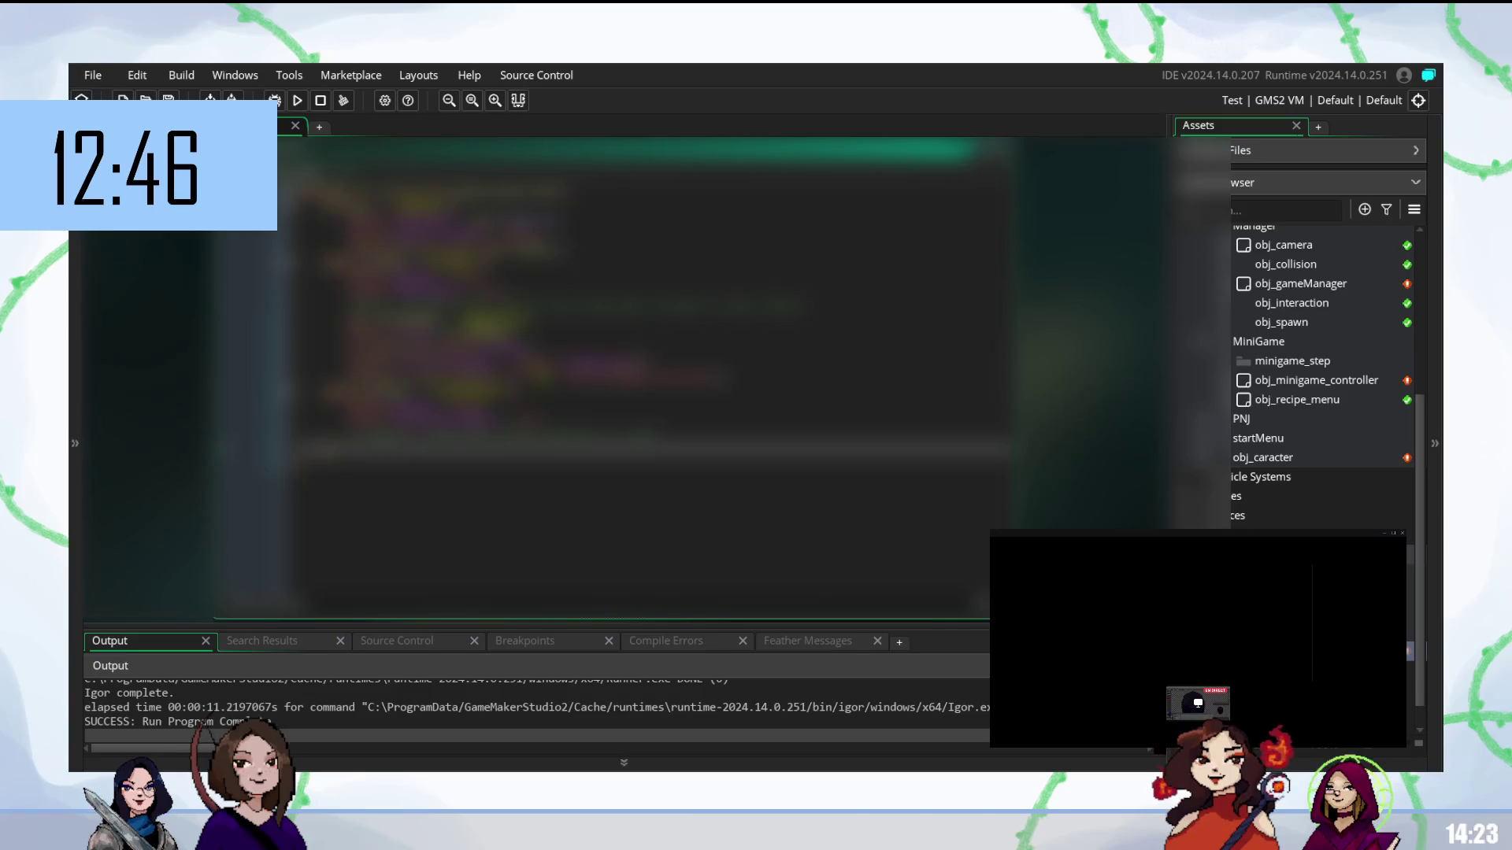
left_click(634, 362)
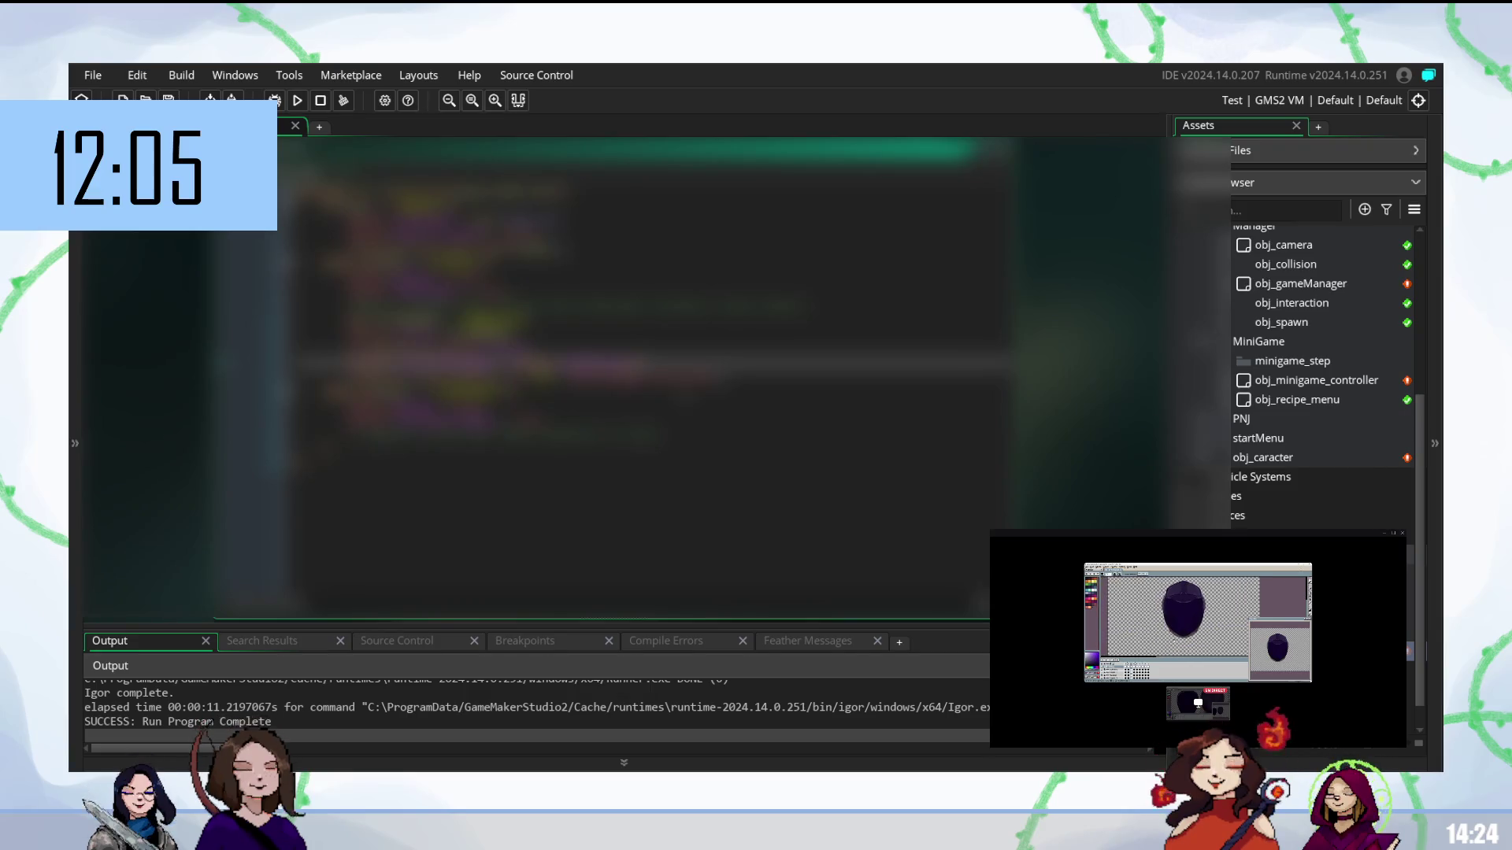
left_click(552, 394)
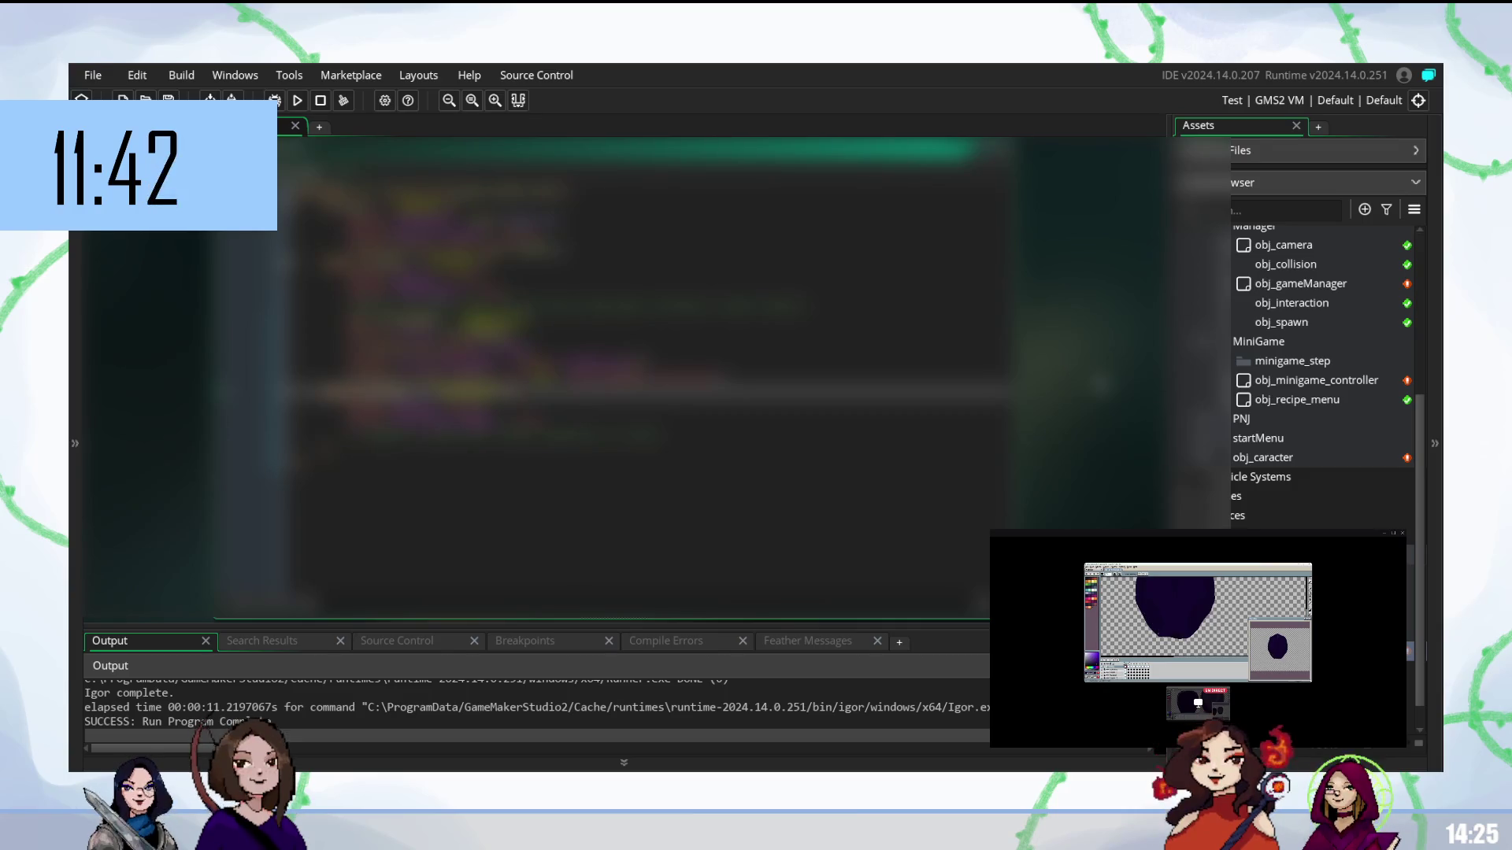
left_click(551, 411)
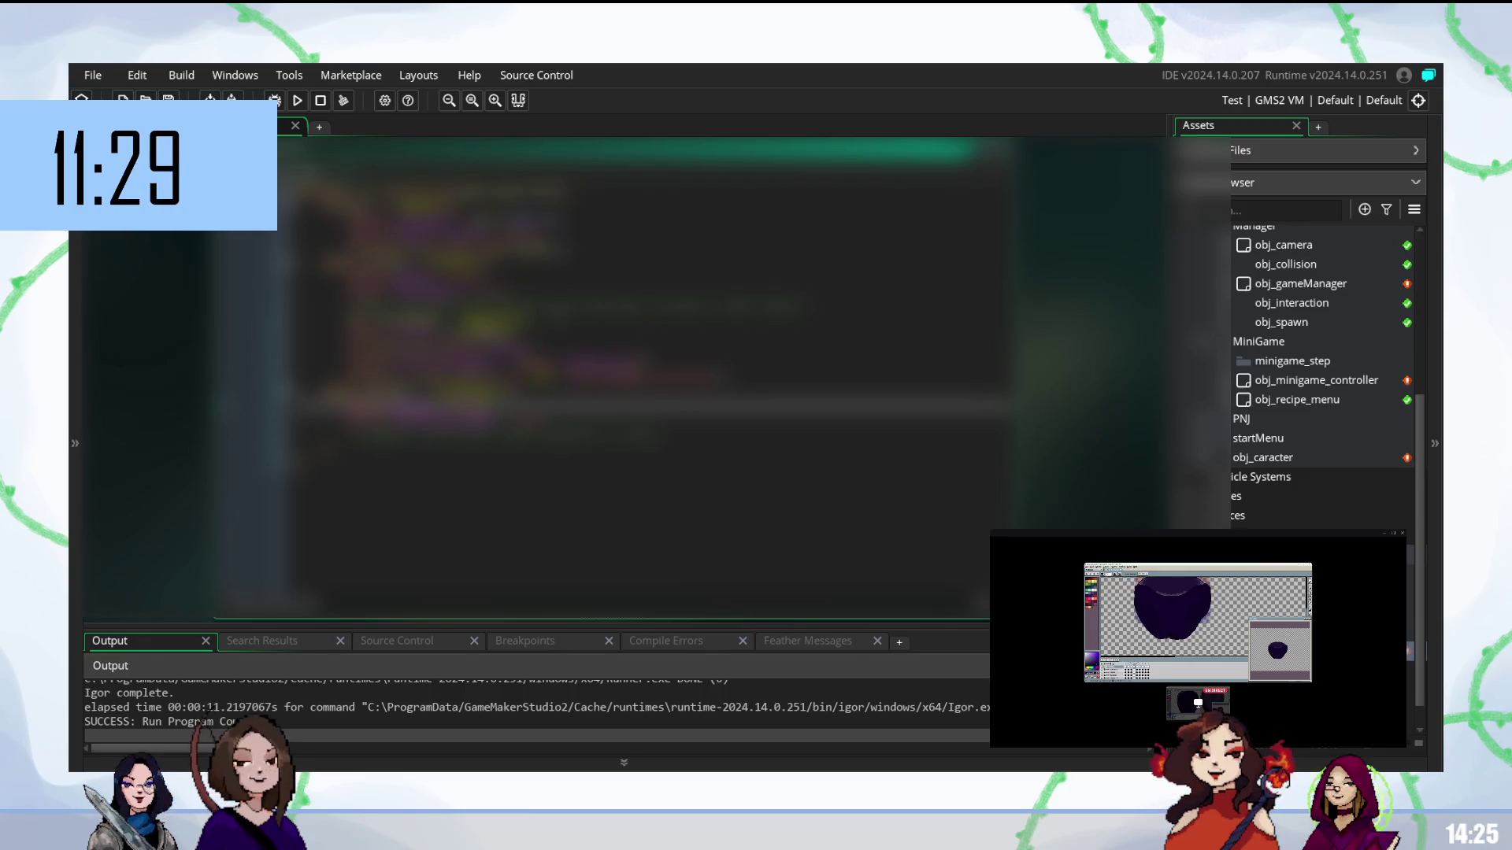
left_click(552, 361)
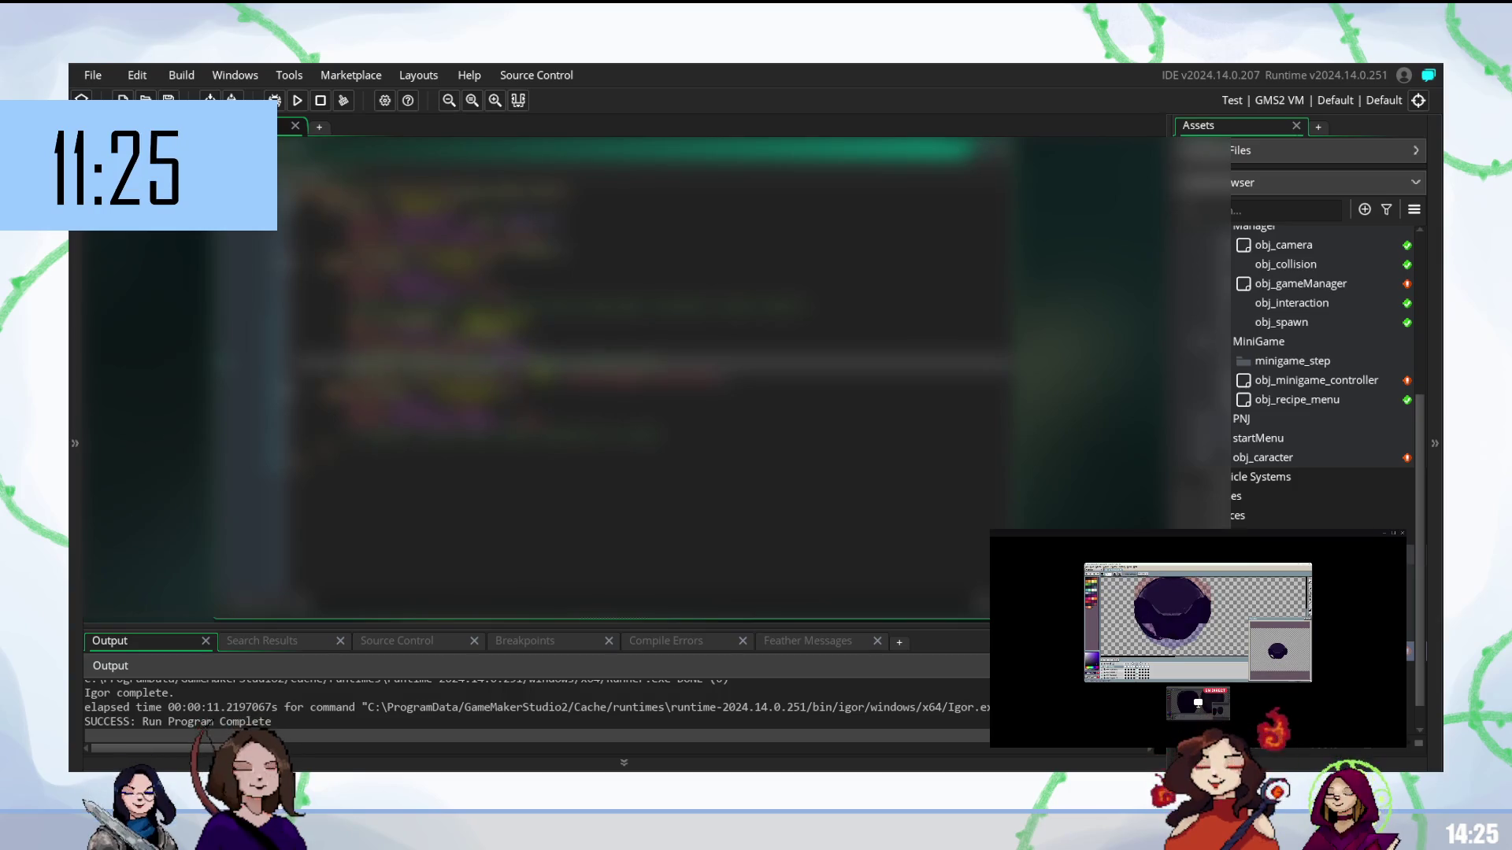
left_click_drag(358, 363, 670, 362)
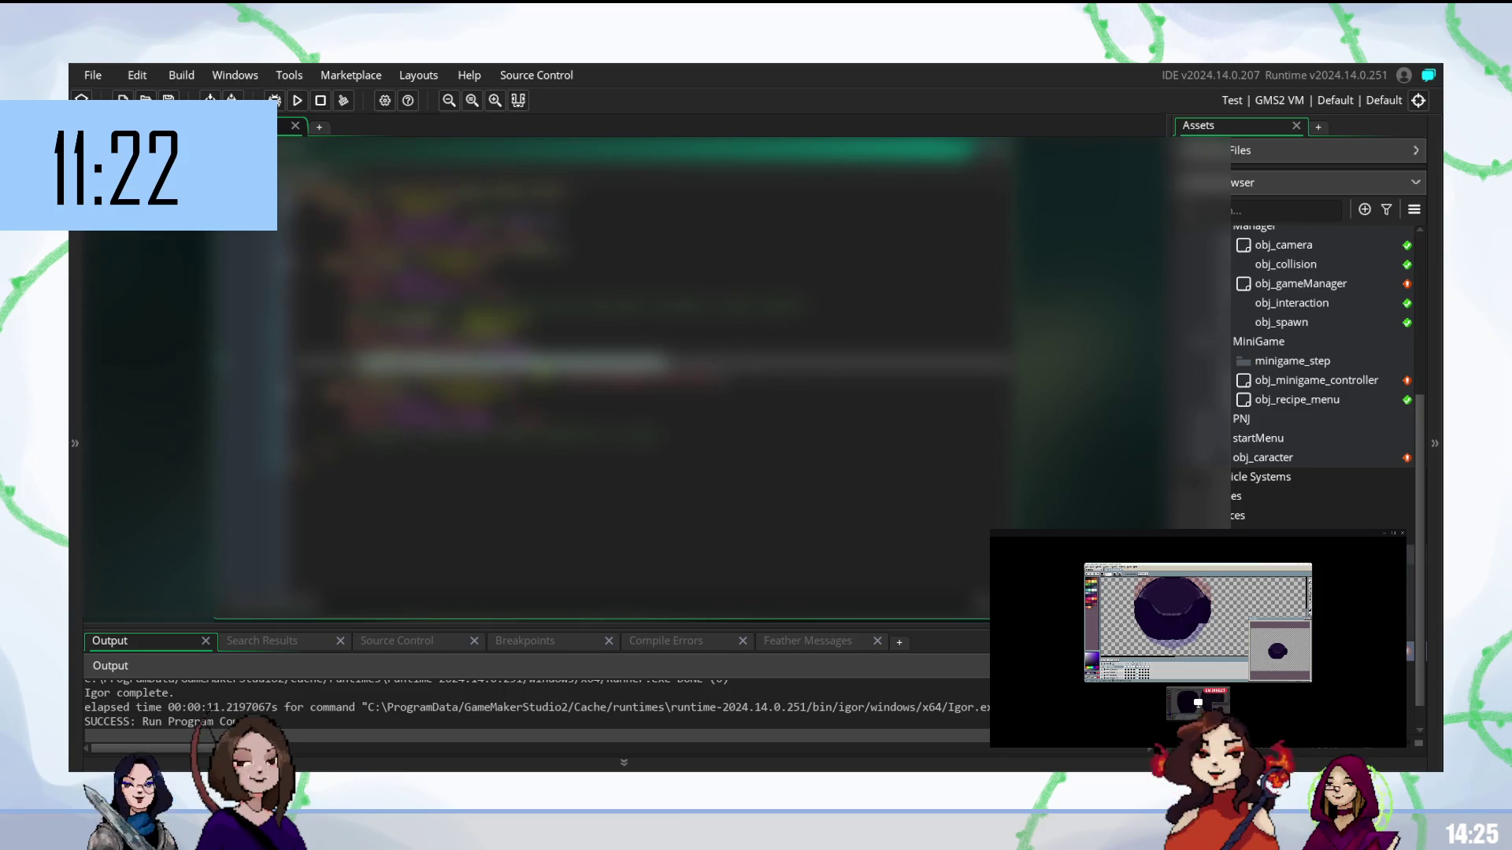
double_click(1310, 384)
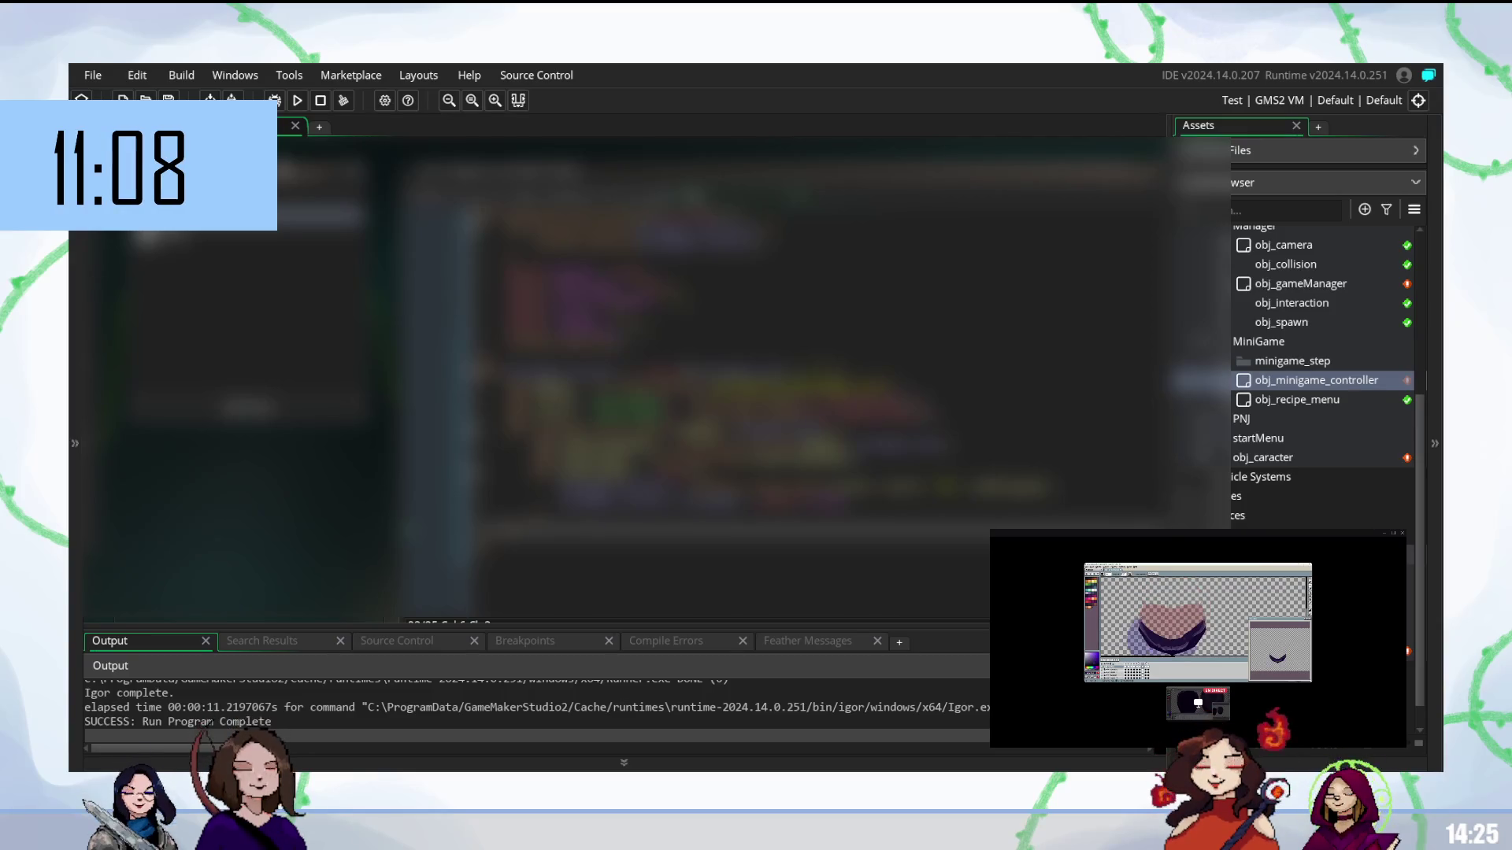
- Scroll through obj_minigame_controller's code and select the target line partway down
scroll(788, 354, "down", 5)
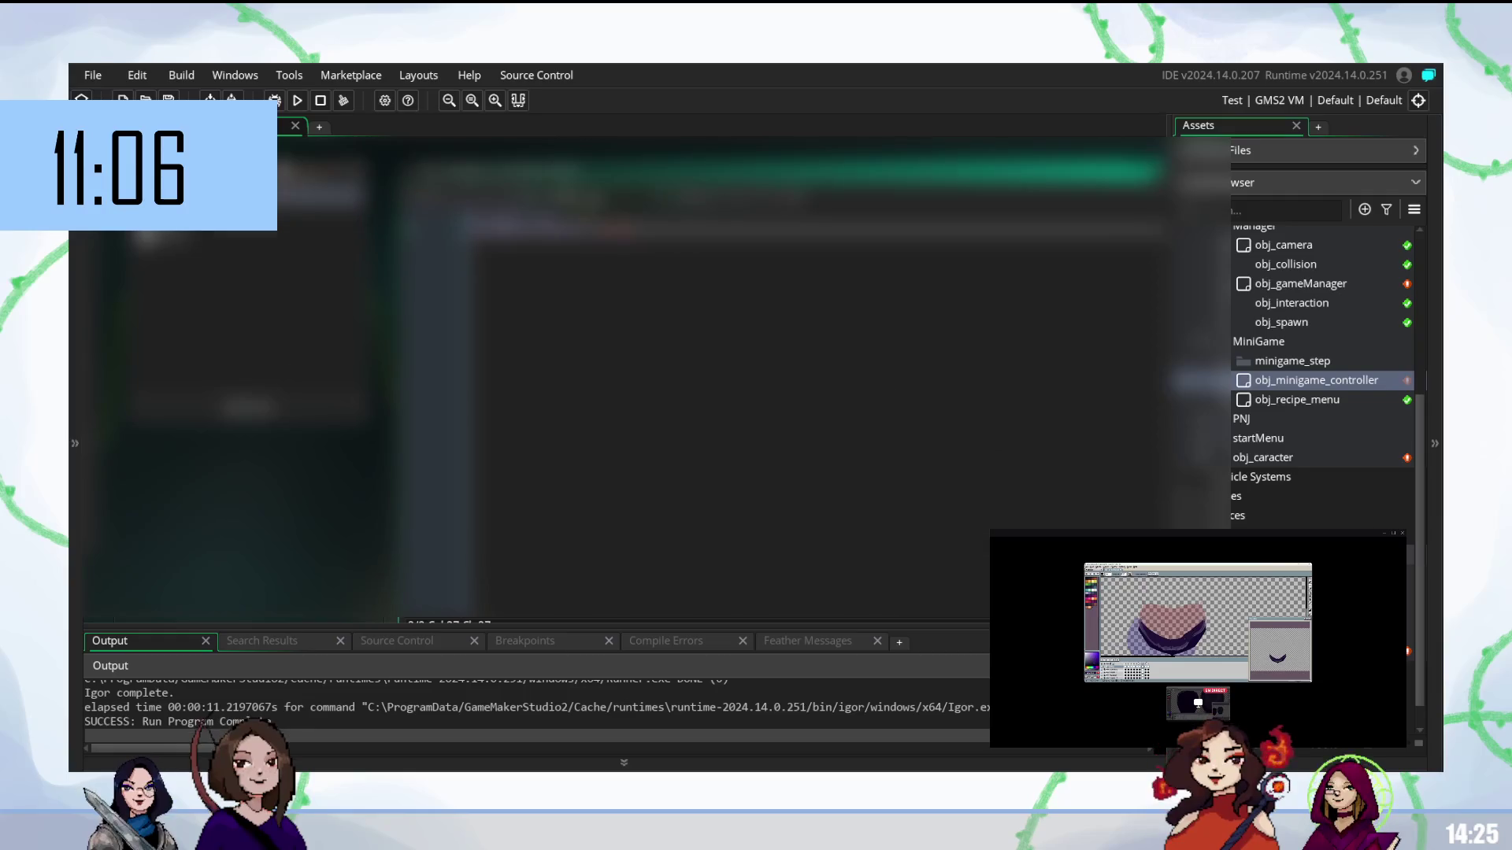
scroll(708, 393, "up", 3)
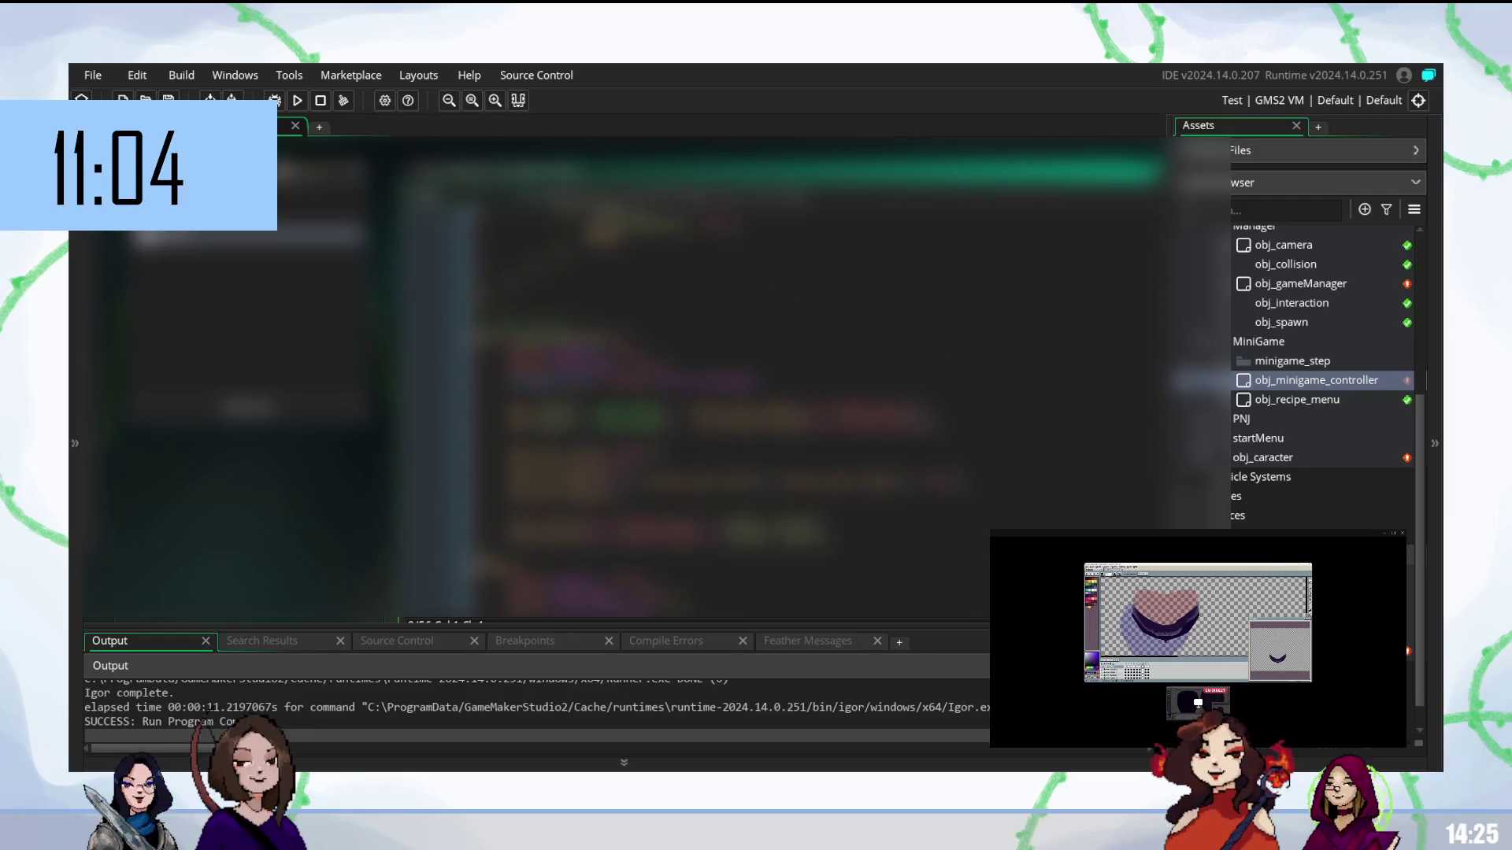
scroll(709, 394, "down", 2)
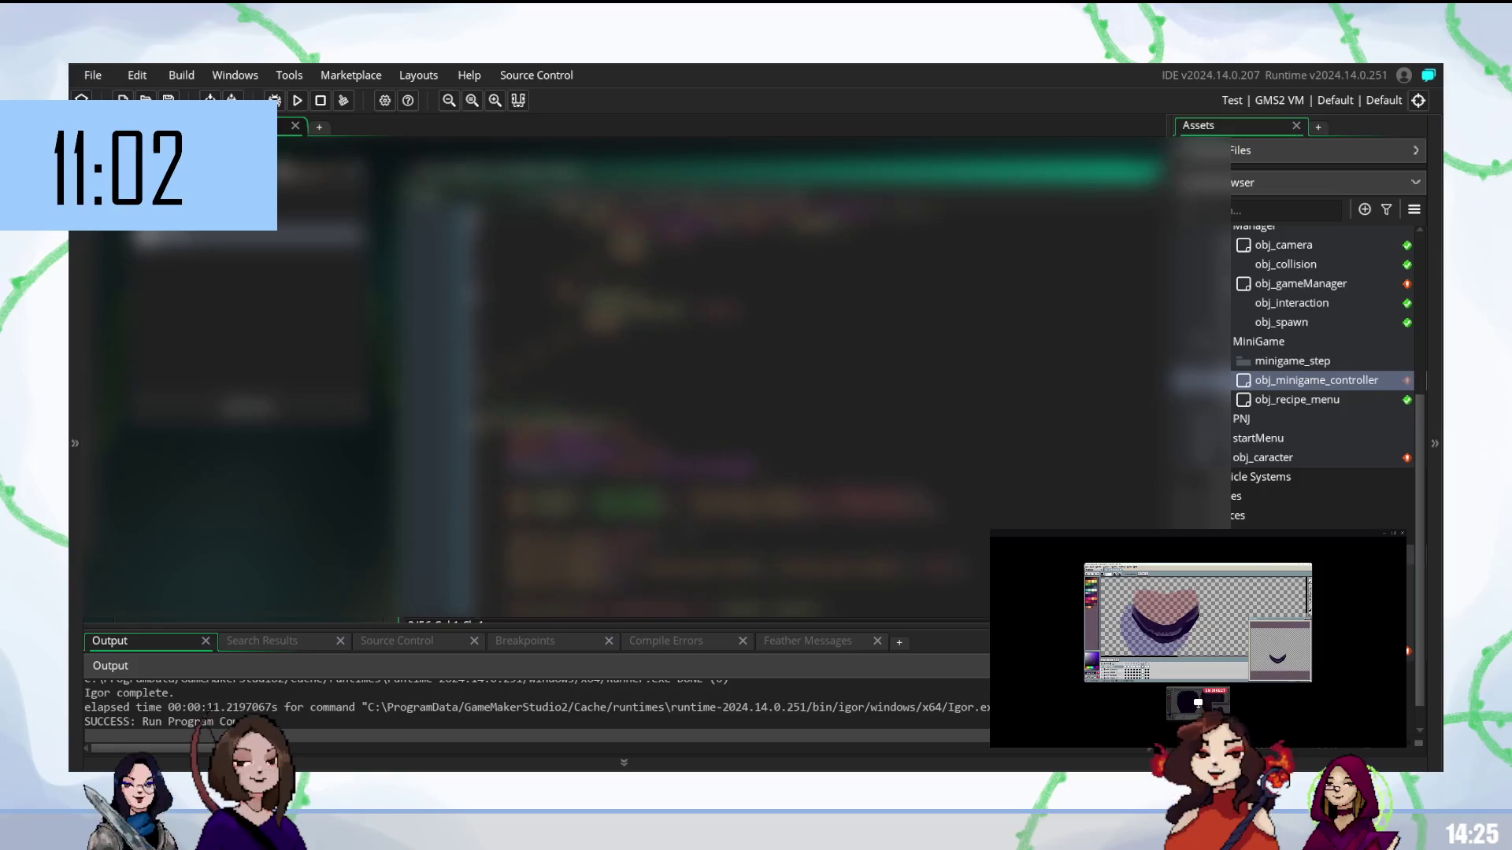
scroll(708, 394, "up", 3)
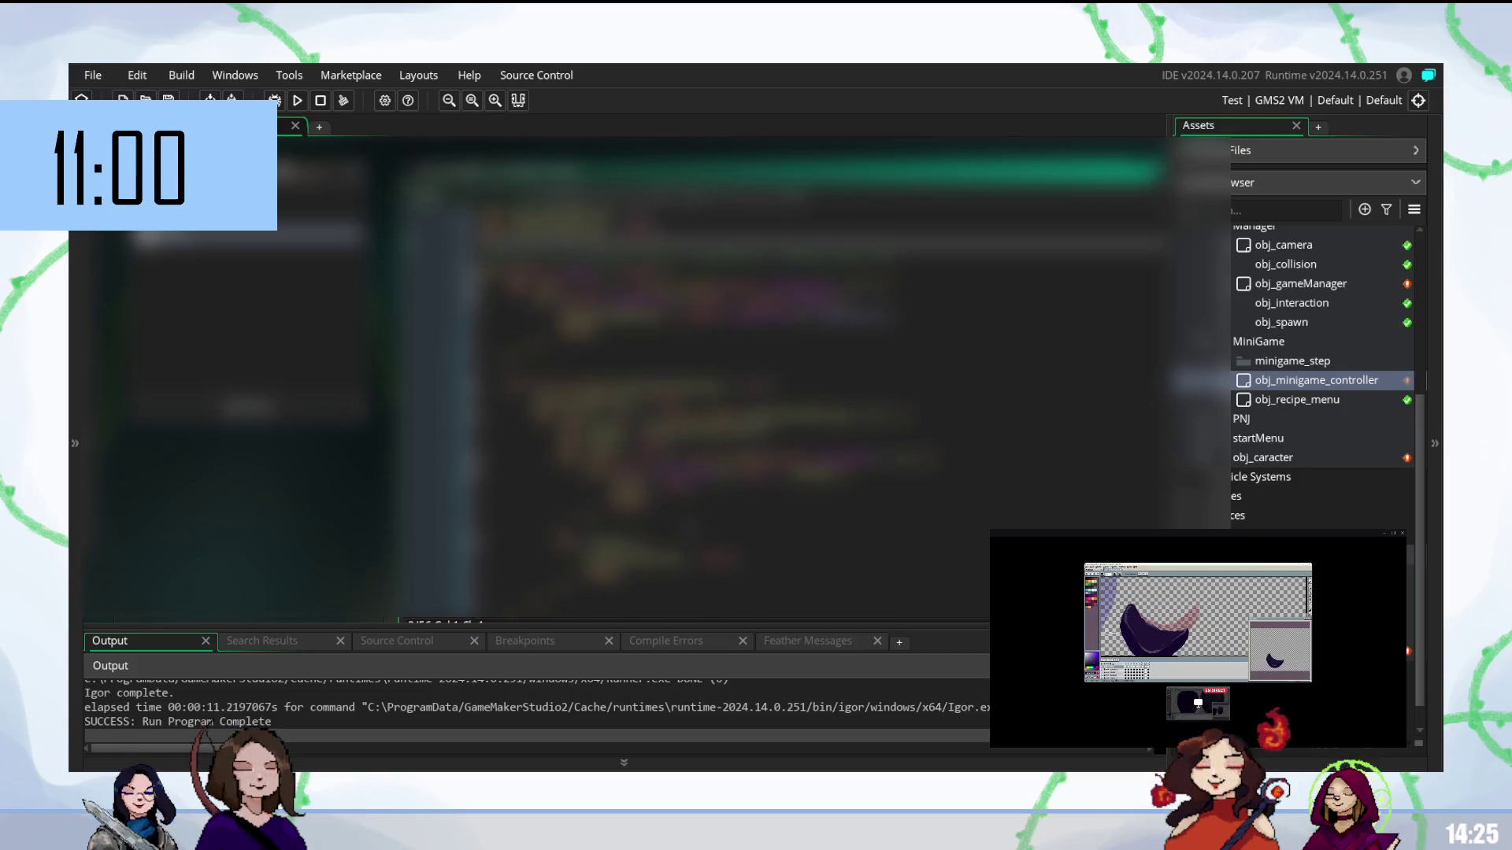
scroll(709, 393, "down", 6)
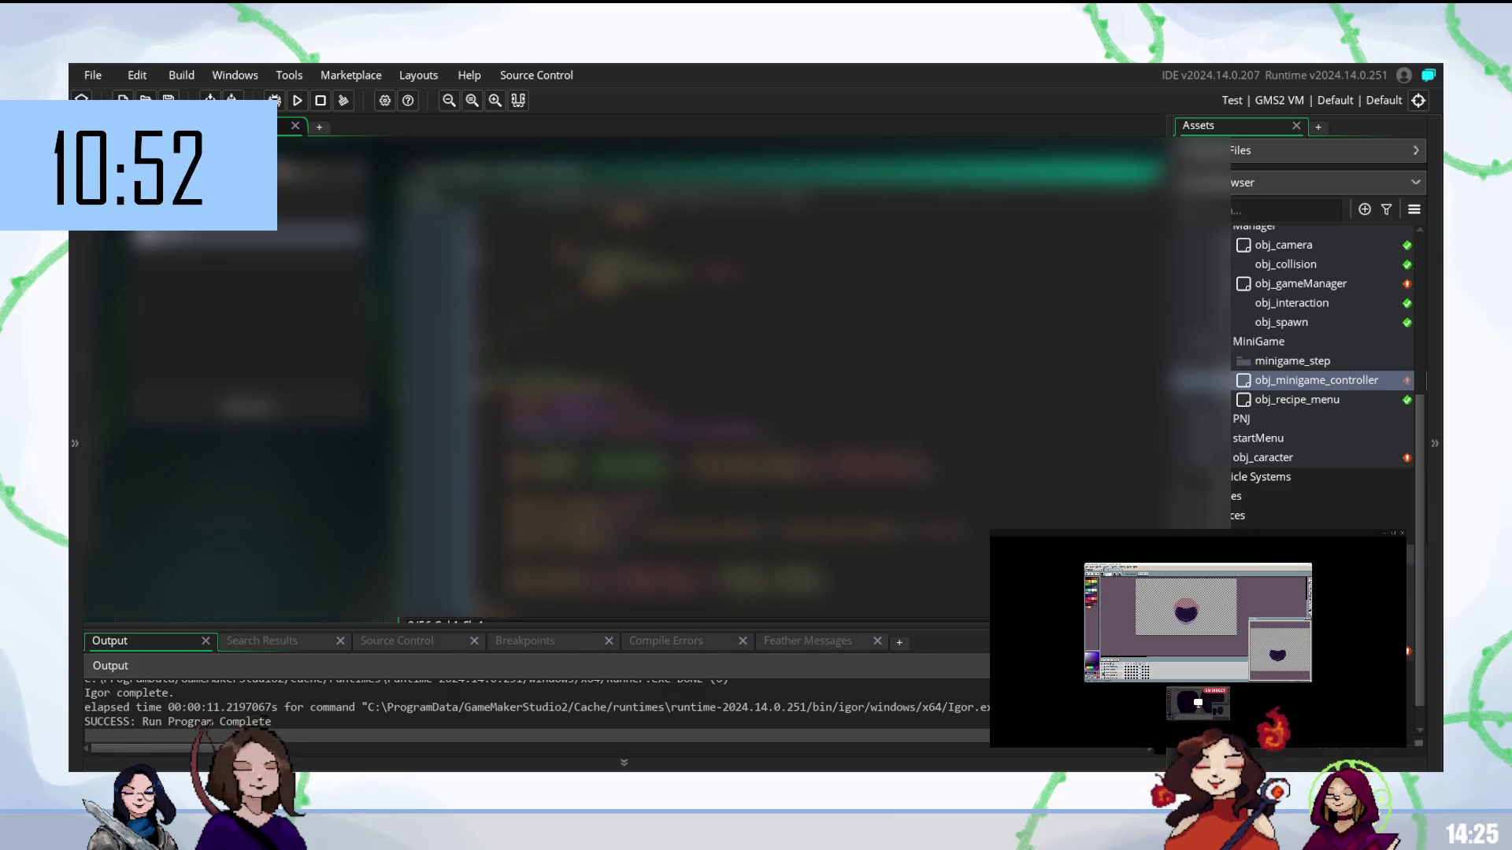
scroll(708, 378, "down", 3)
scroll(709, 393, "up", 1)
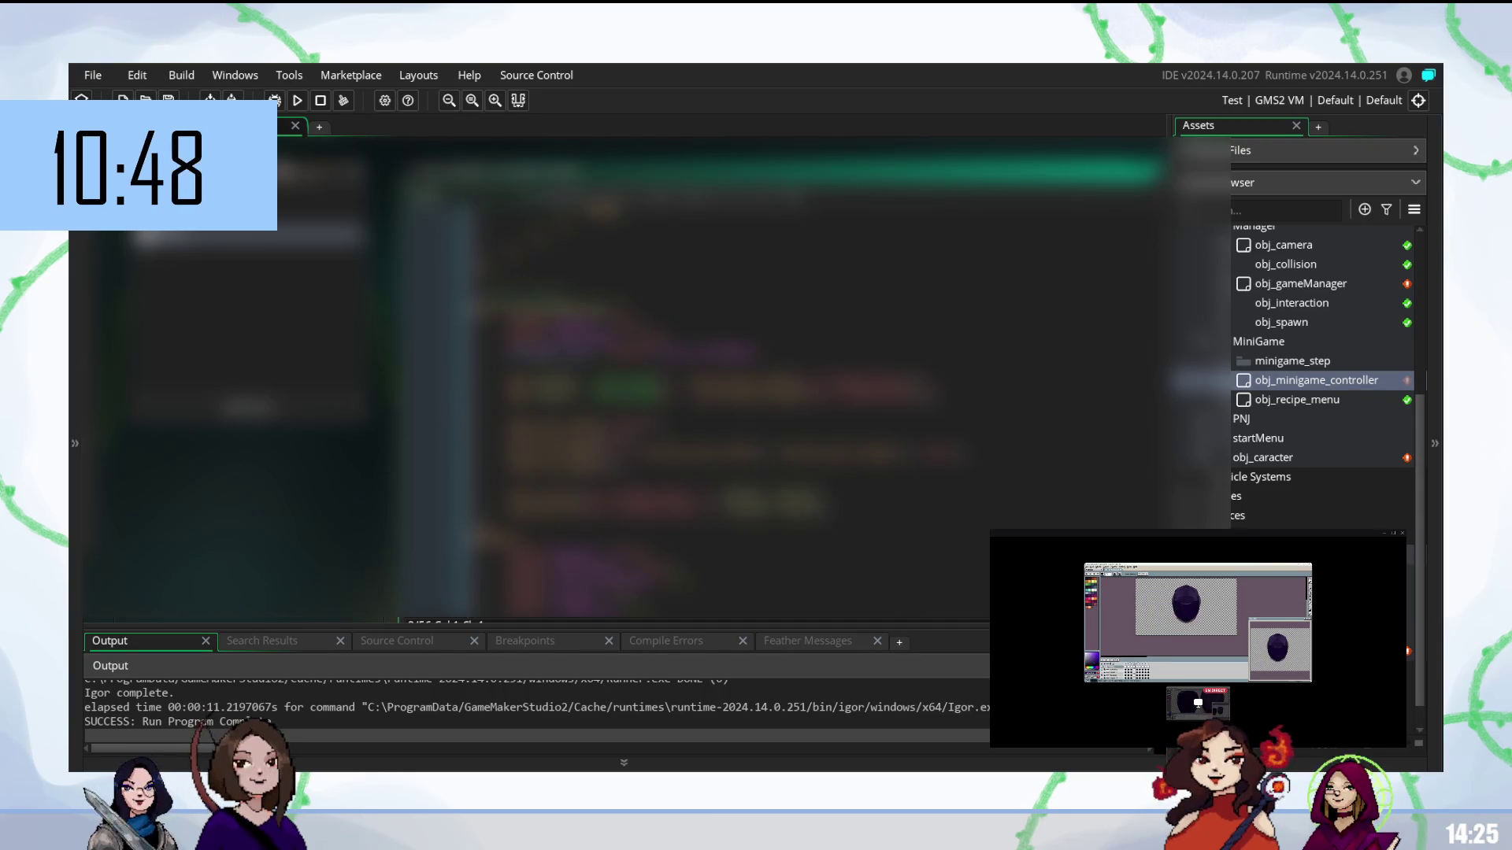
scroll(709, 378, "down", 3)
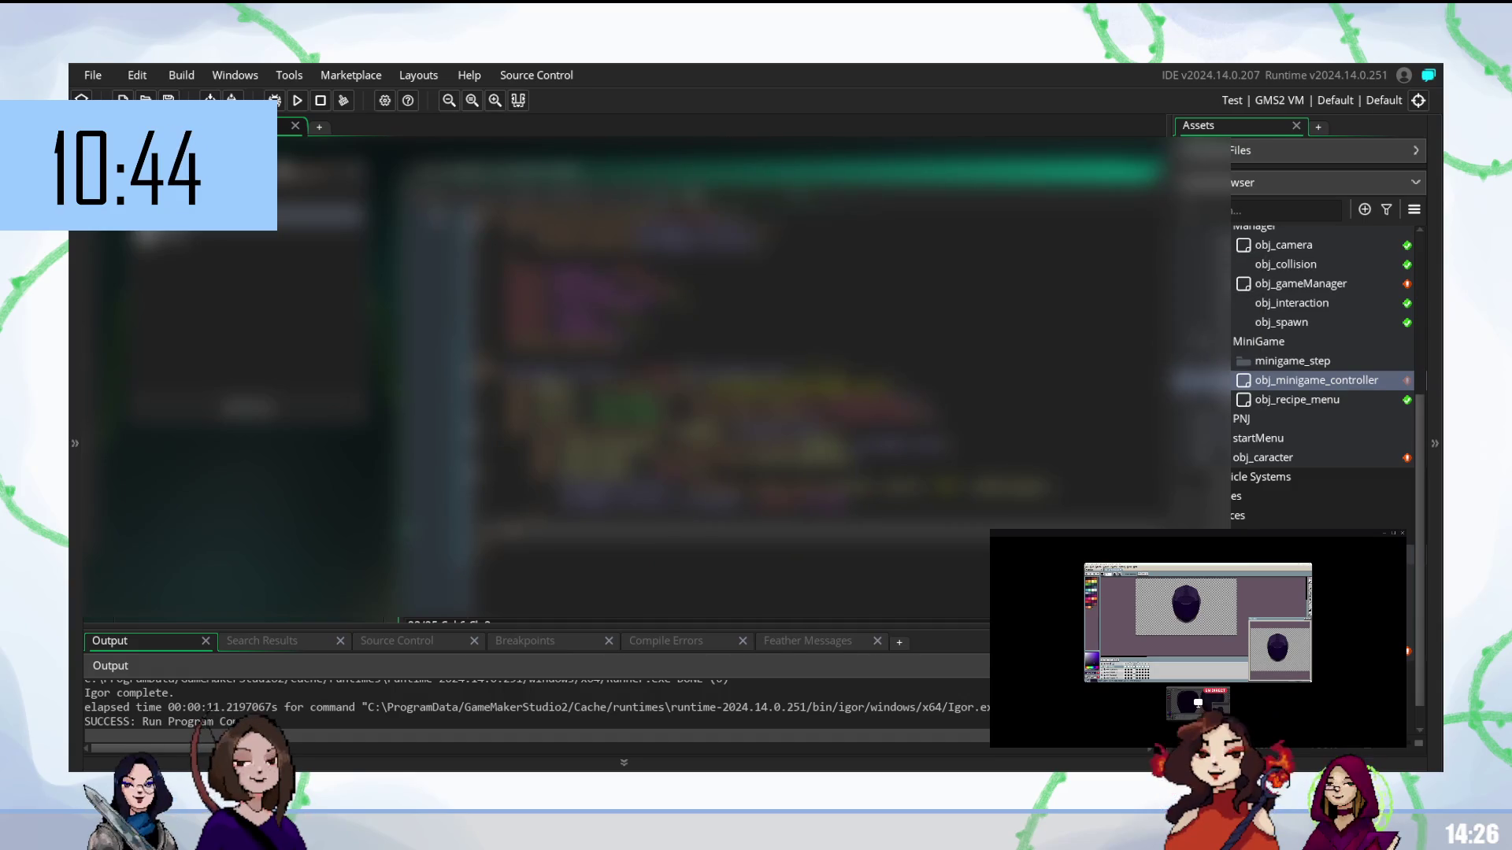
scroll(709, 355, "up", 1)
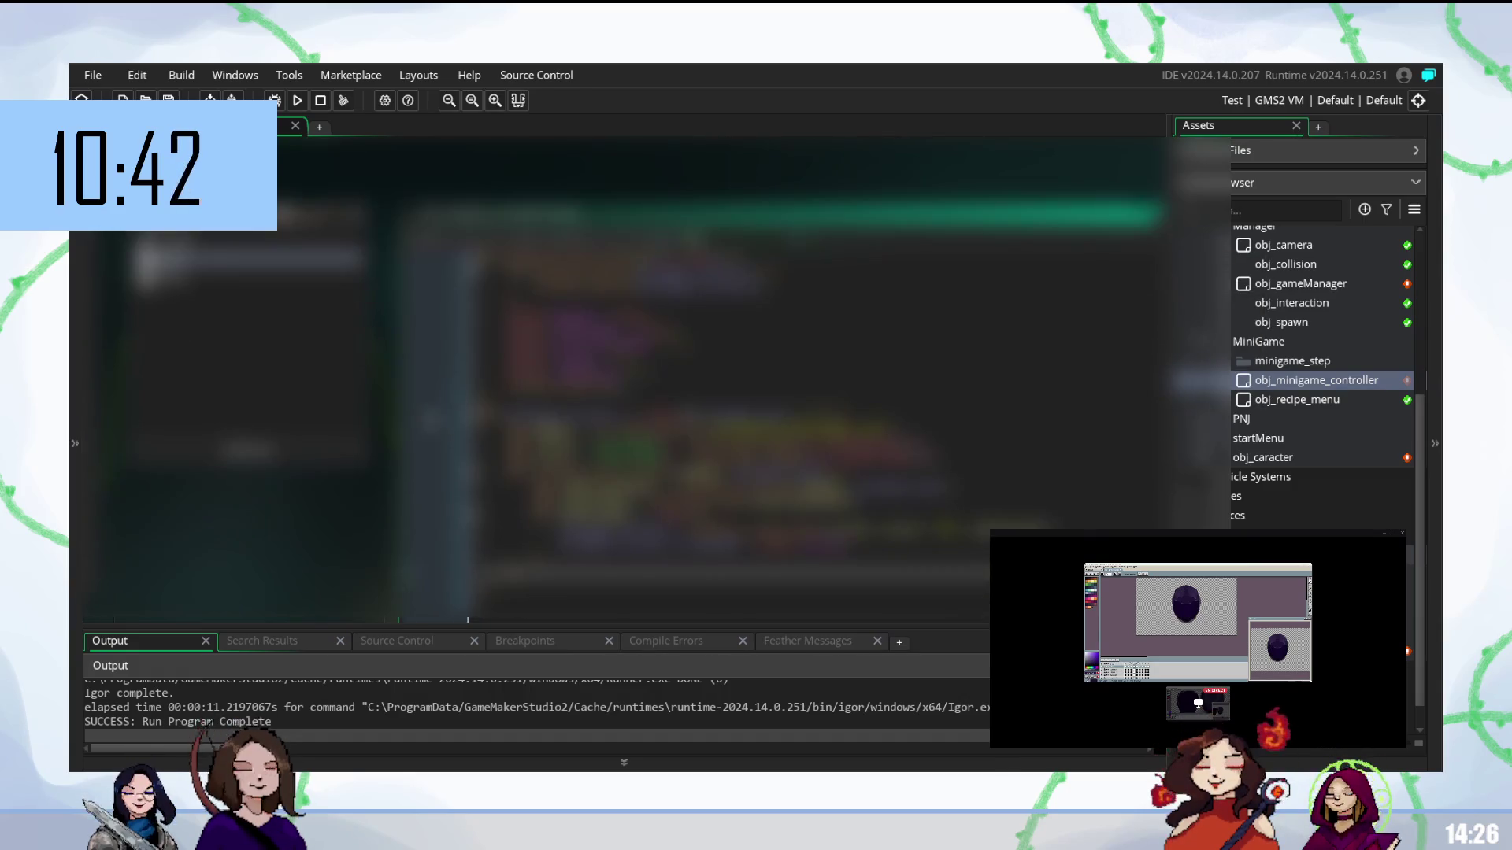
left_click(709, 401)
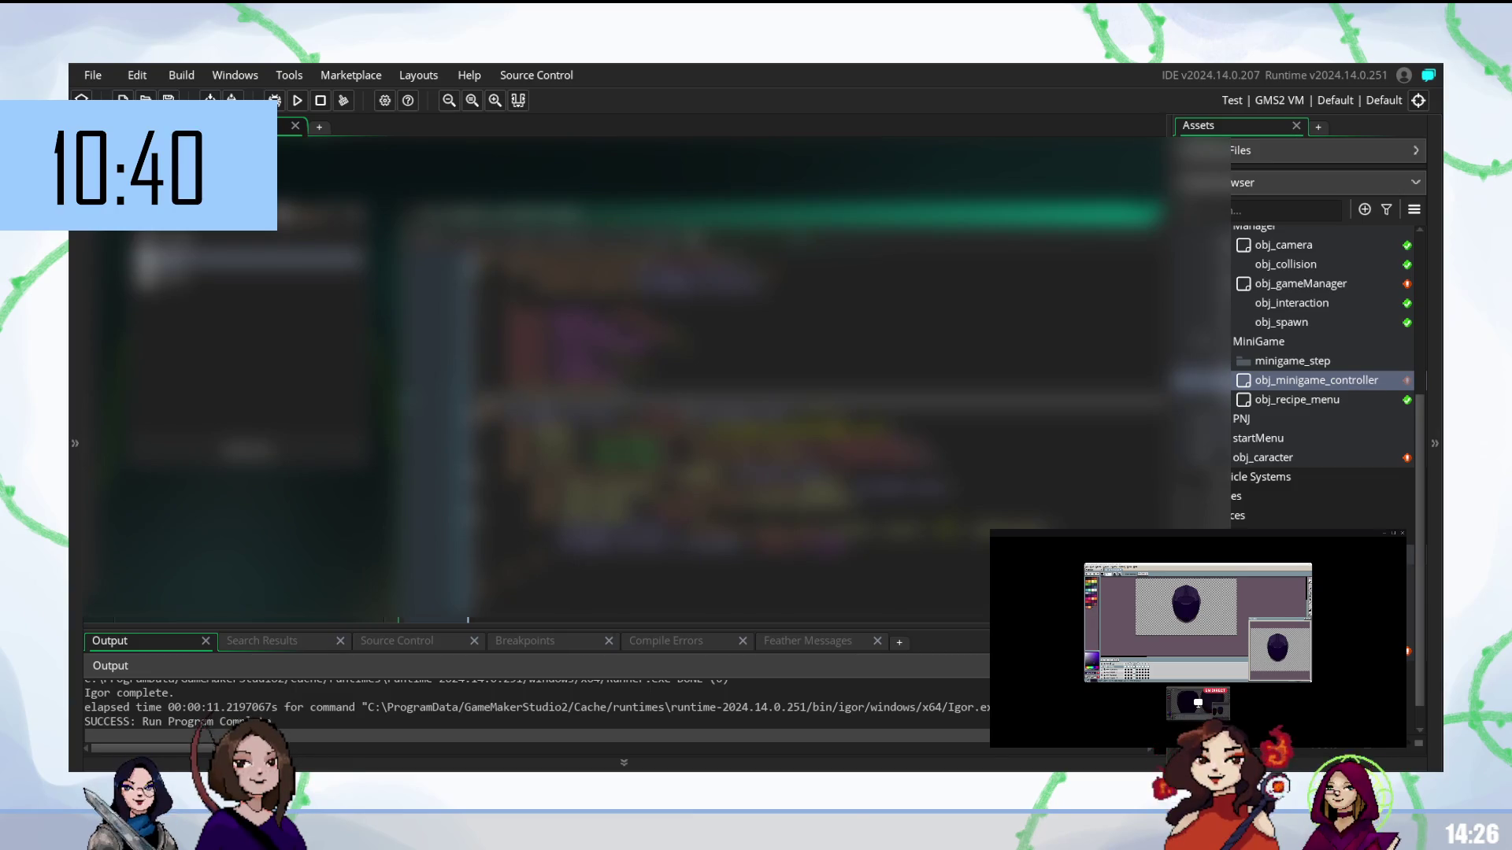
- Insert two new line breaks there and trim the text of a nearby code line
key("Return")
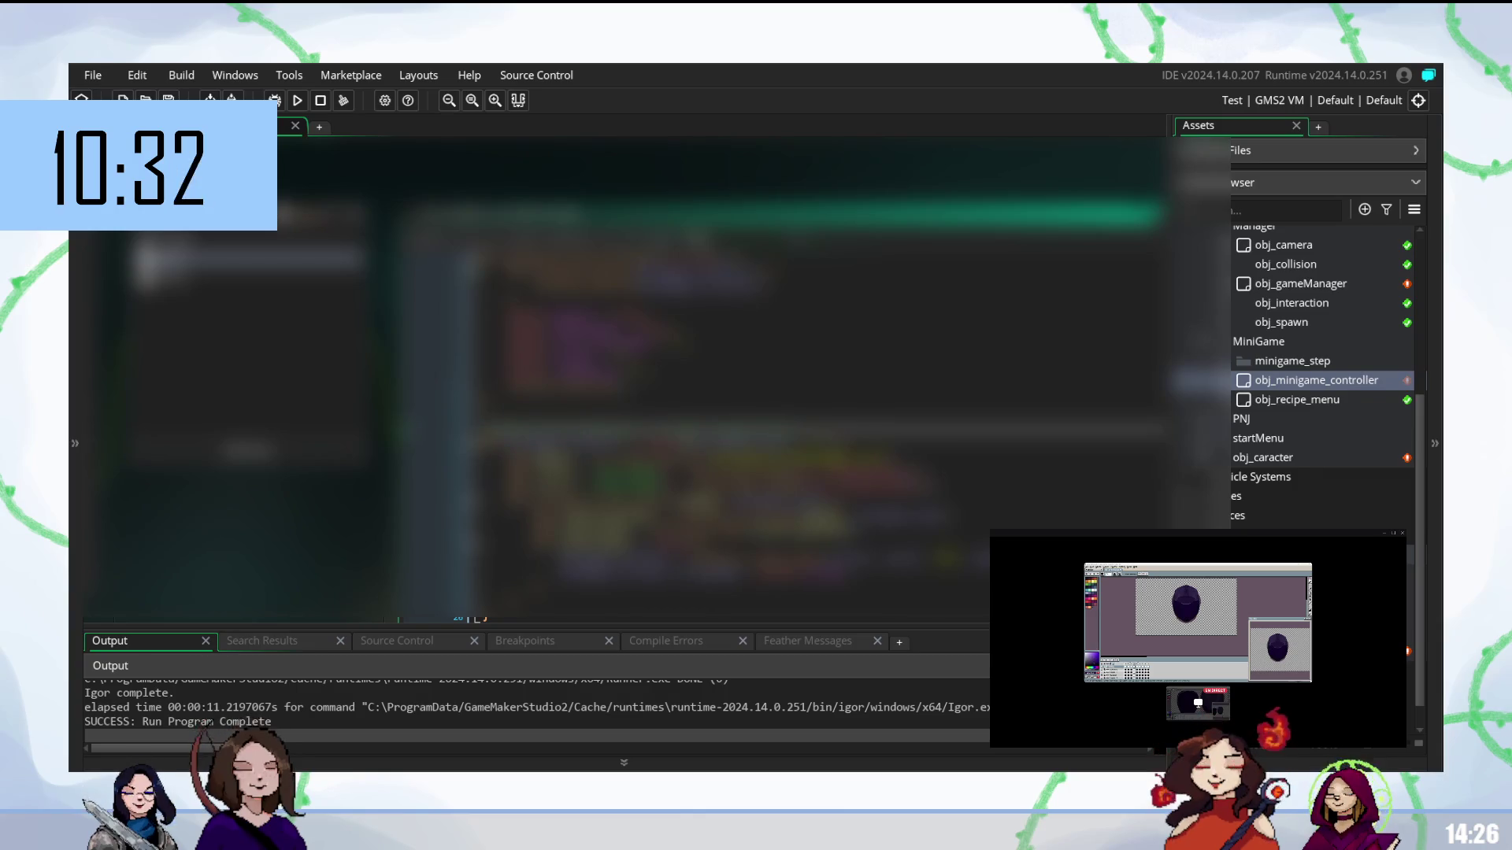
key("Return")
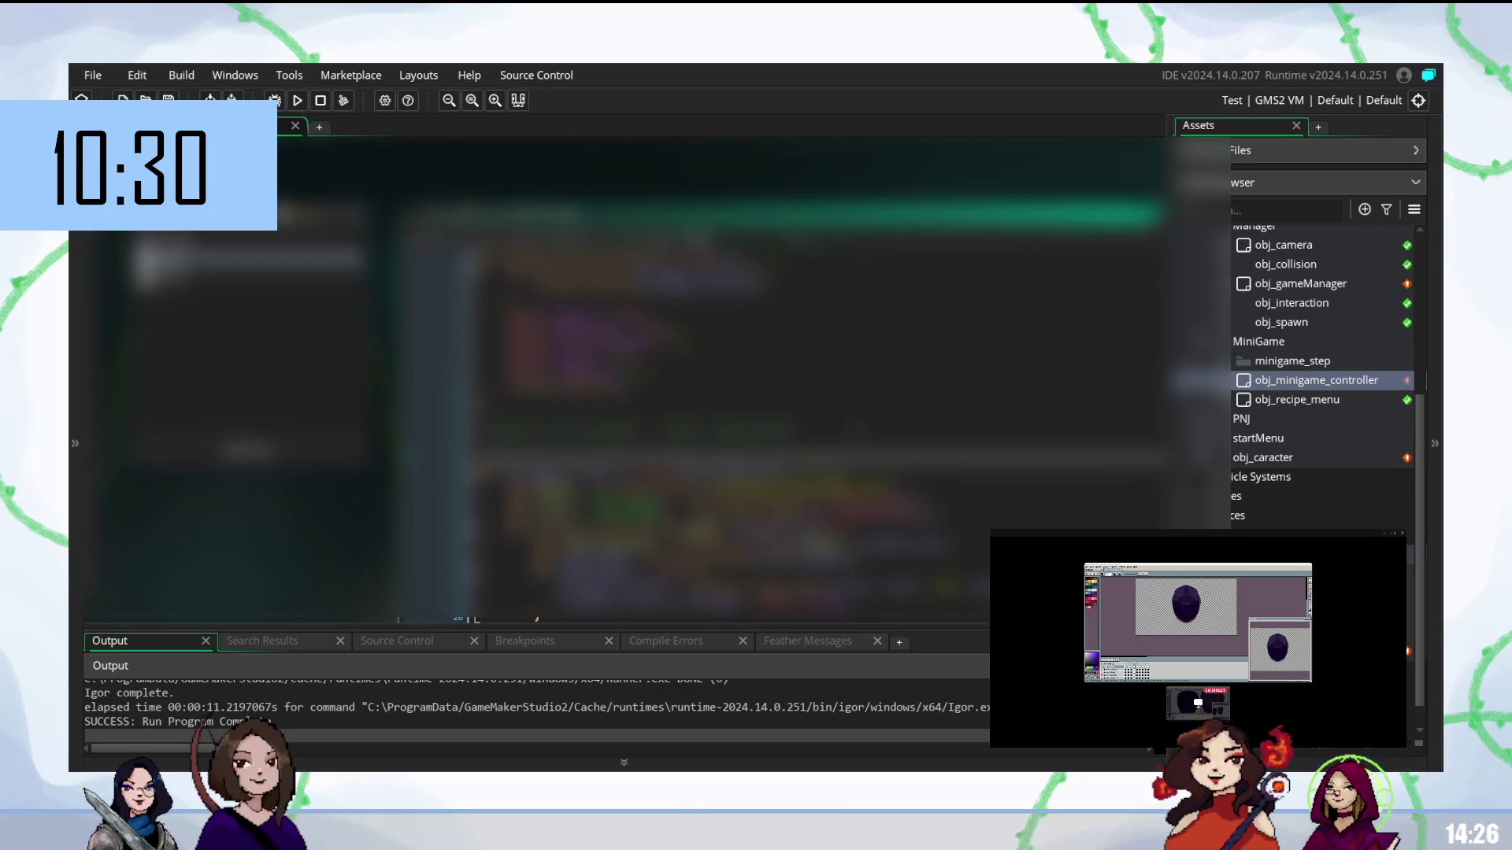
scroll(646, 379, "up", 5)
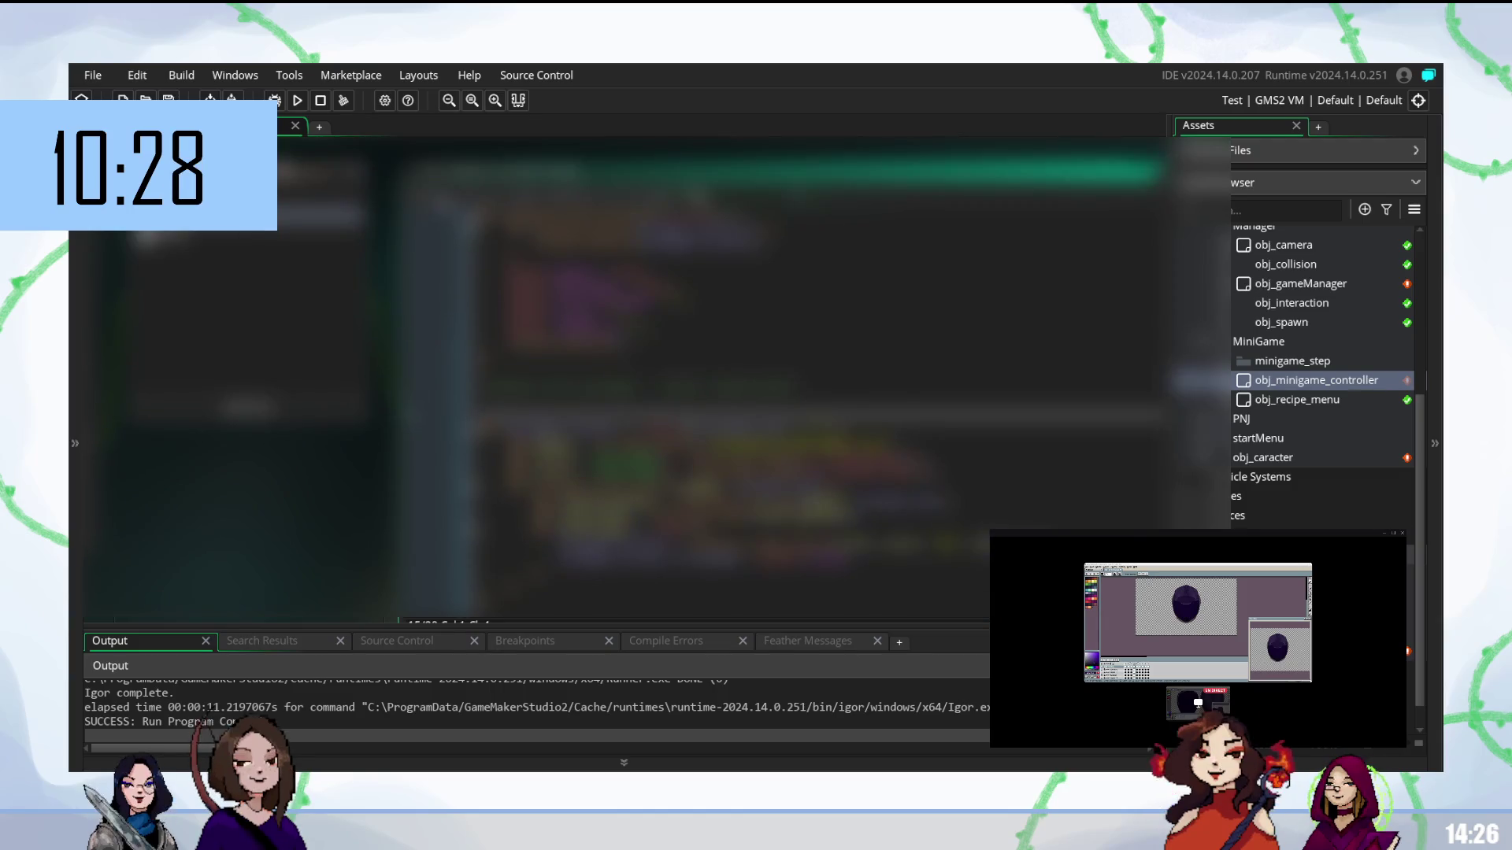
key("BackSpace")
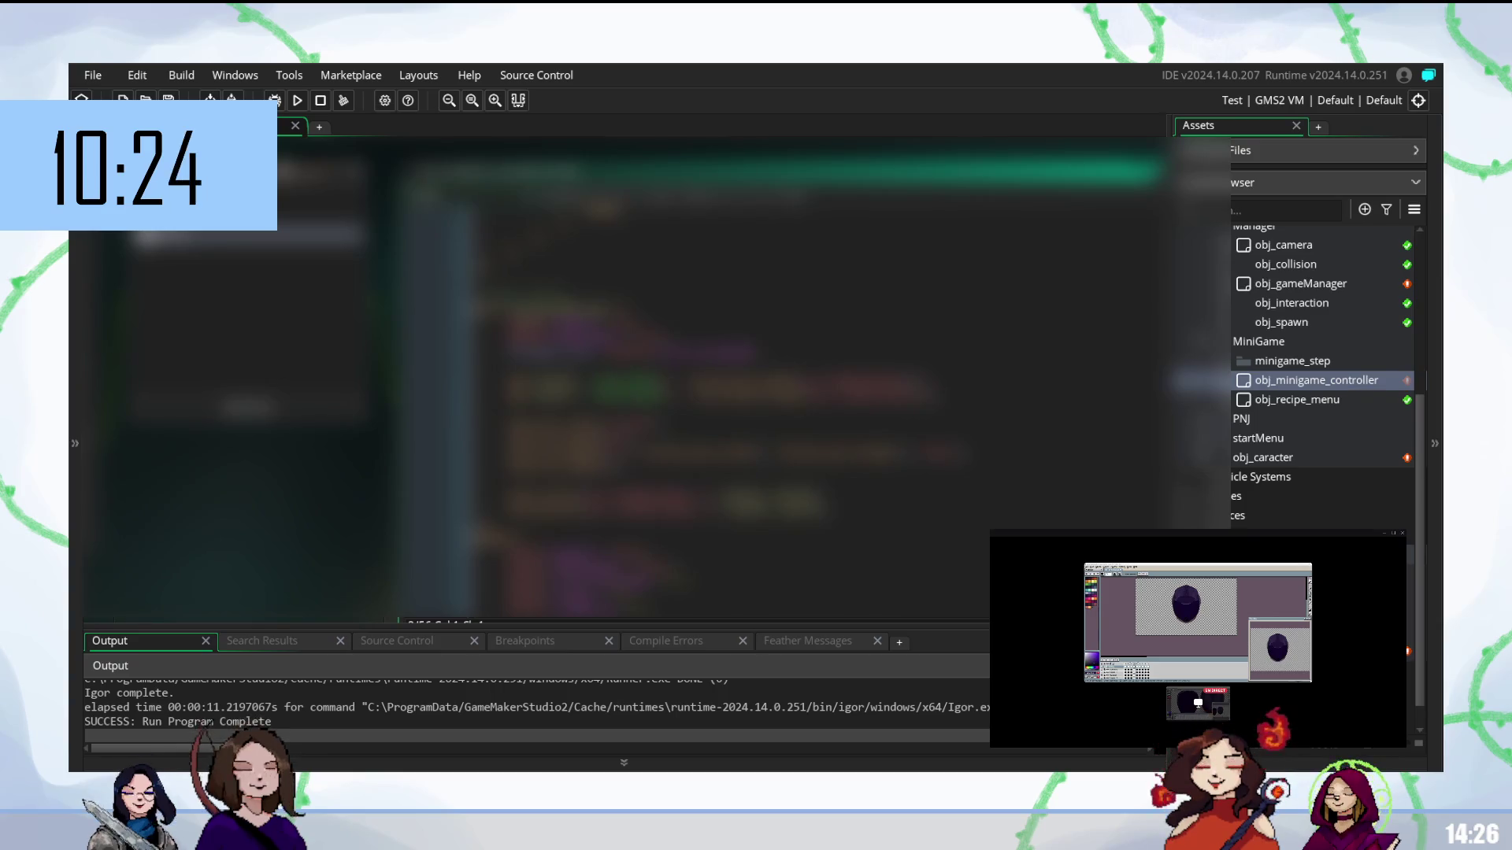
scroll(816, 394, "up", 5)
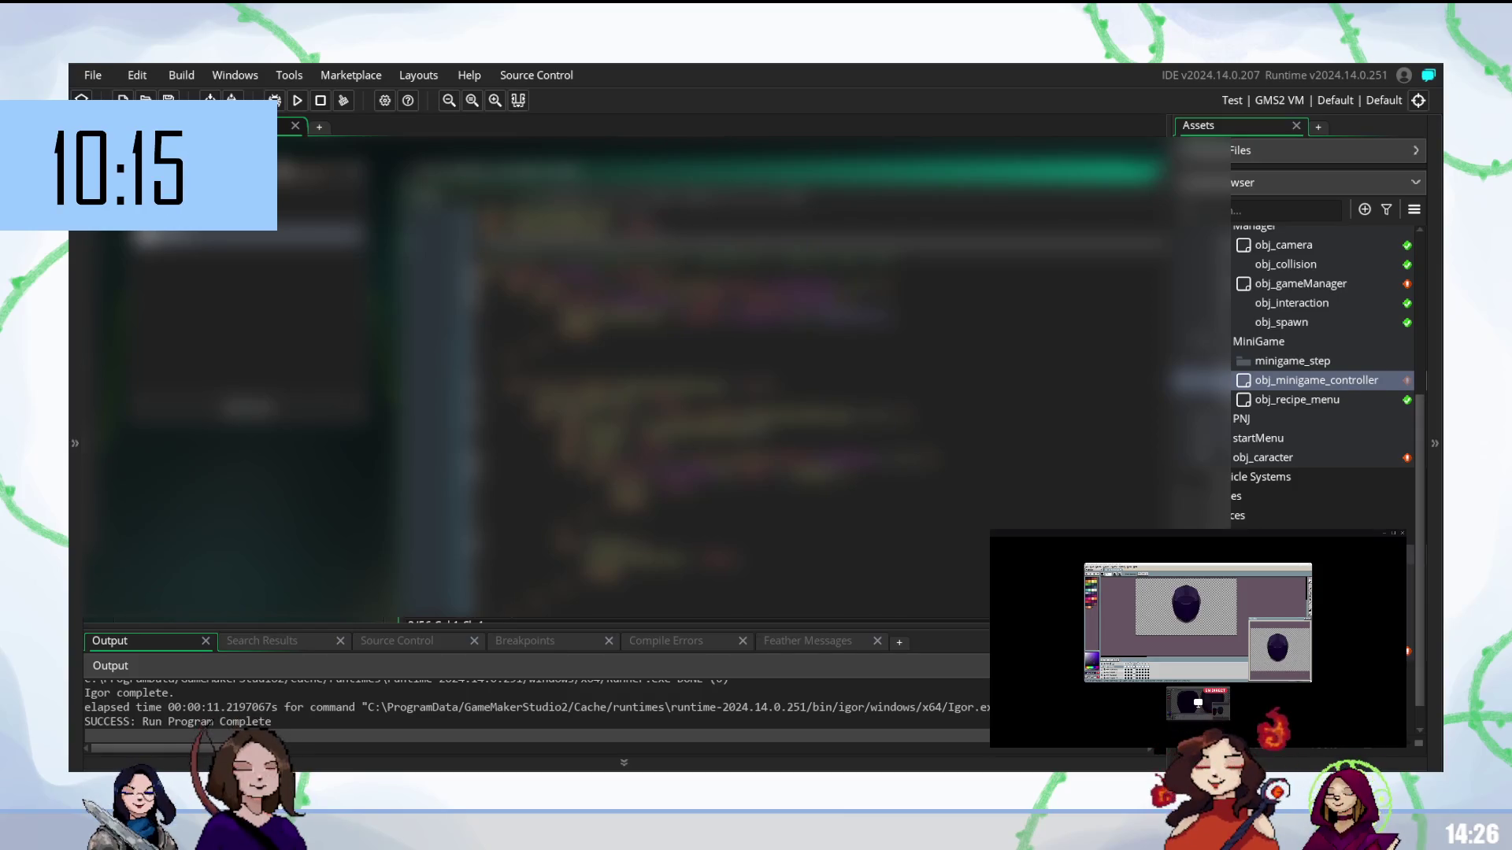
scroll(693, 379, "down", 5)
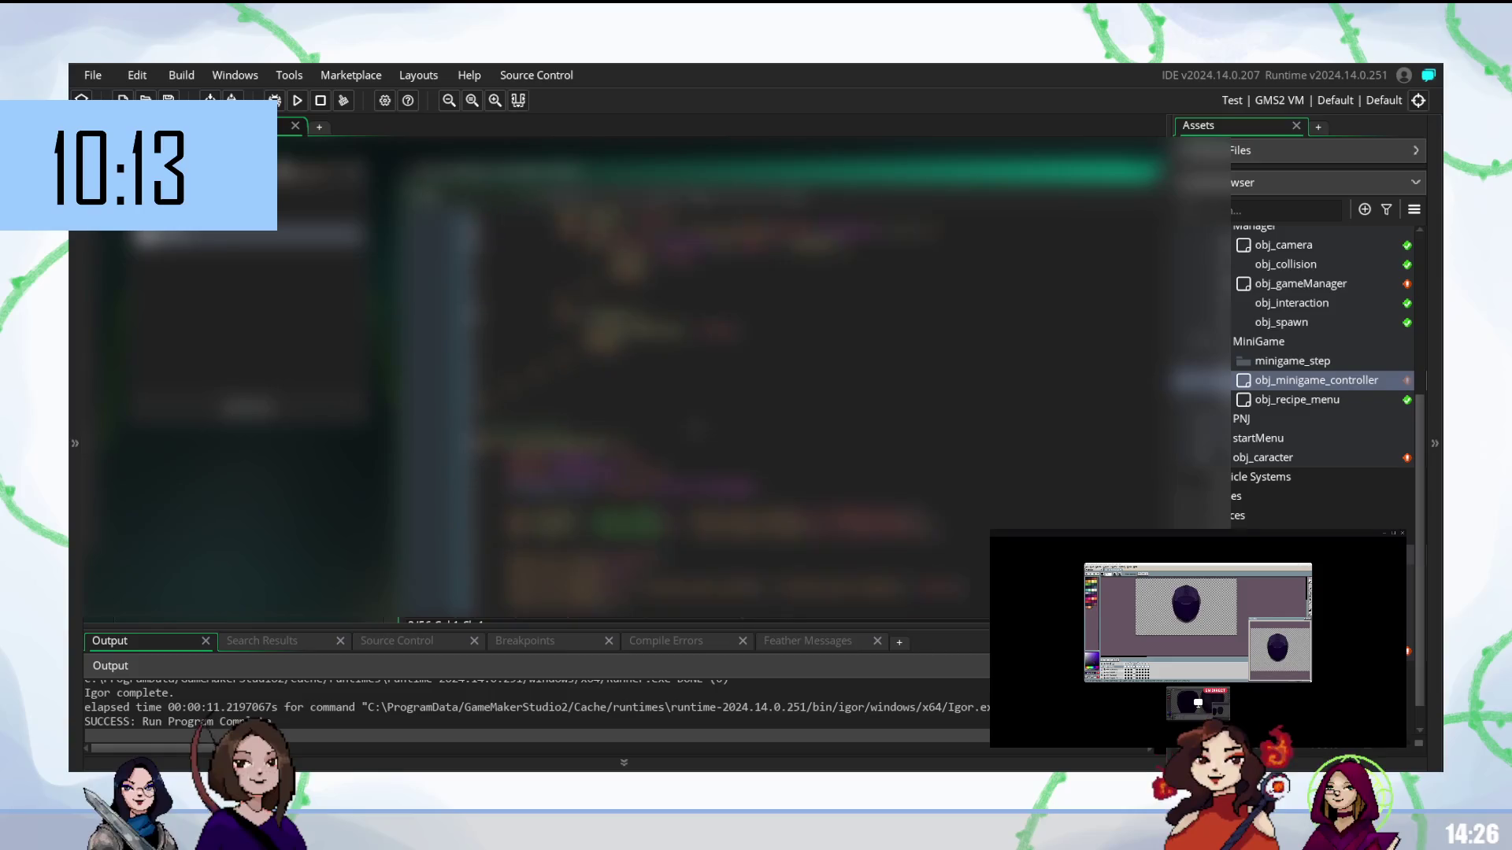
scroll(693, 379, "down", 1)
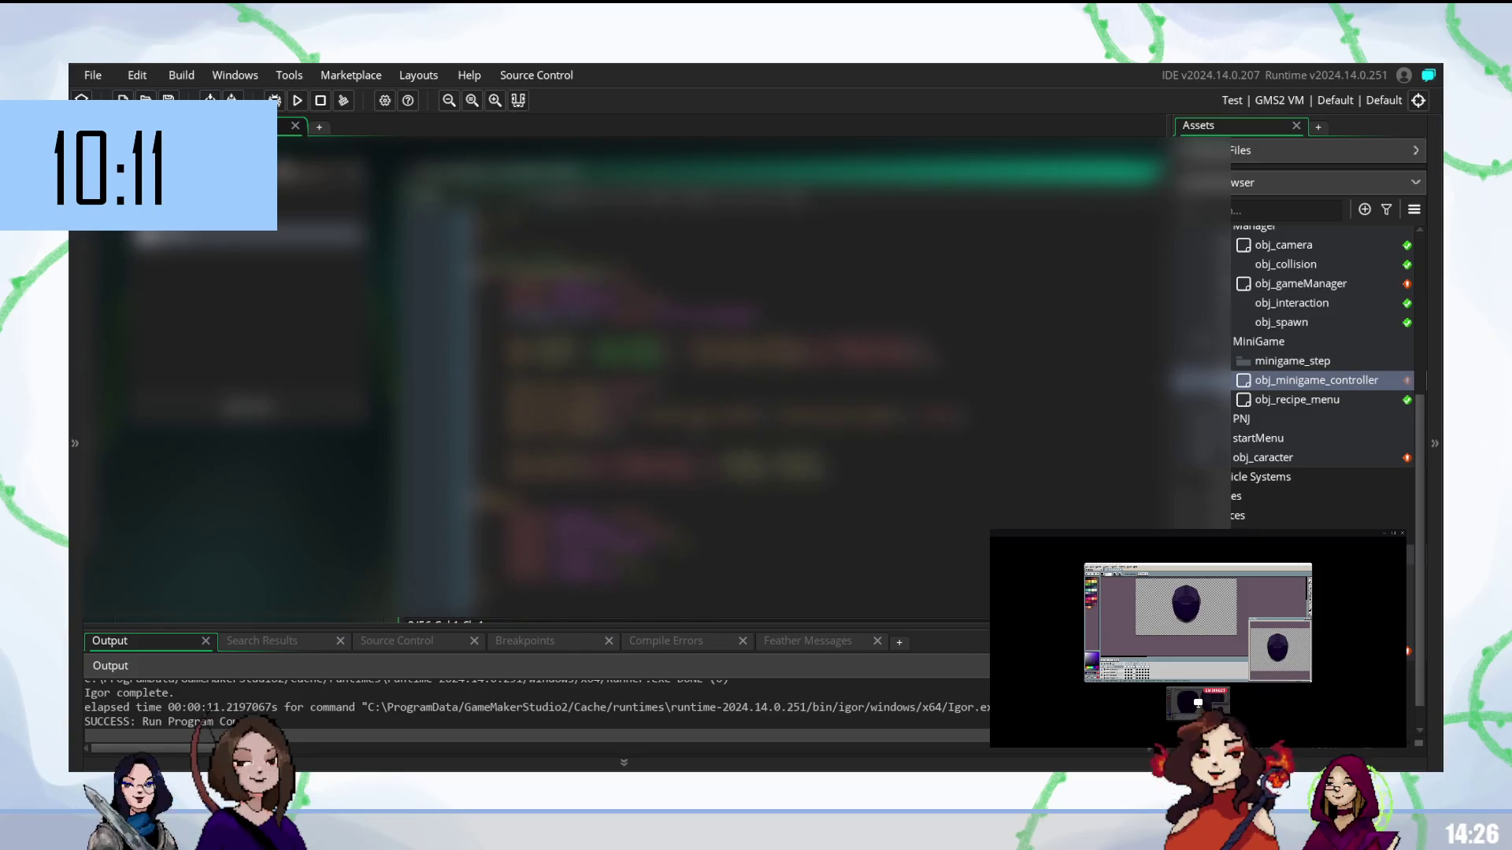
scroll(694, 378, "up", 1)
- Scroll through the controller code around a lower line to locate the edit
scroll(694, 377, "up", 3)
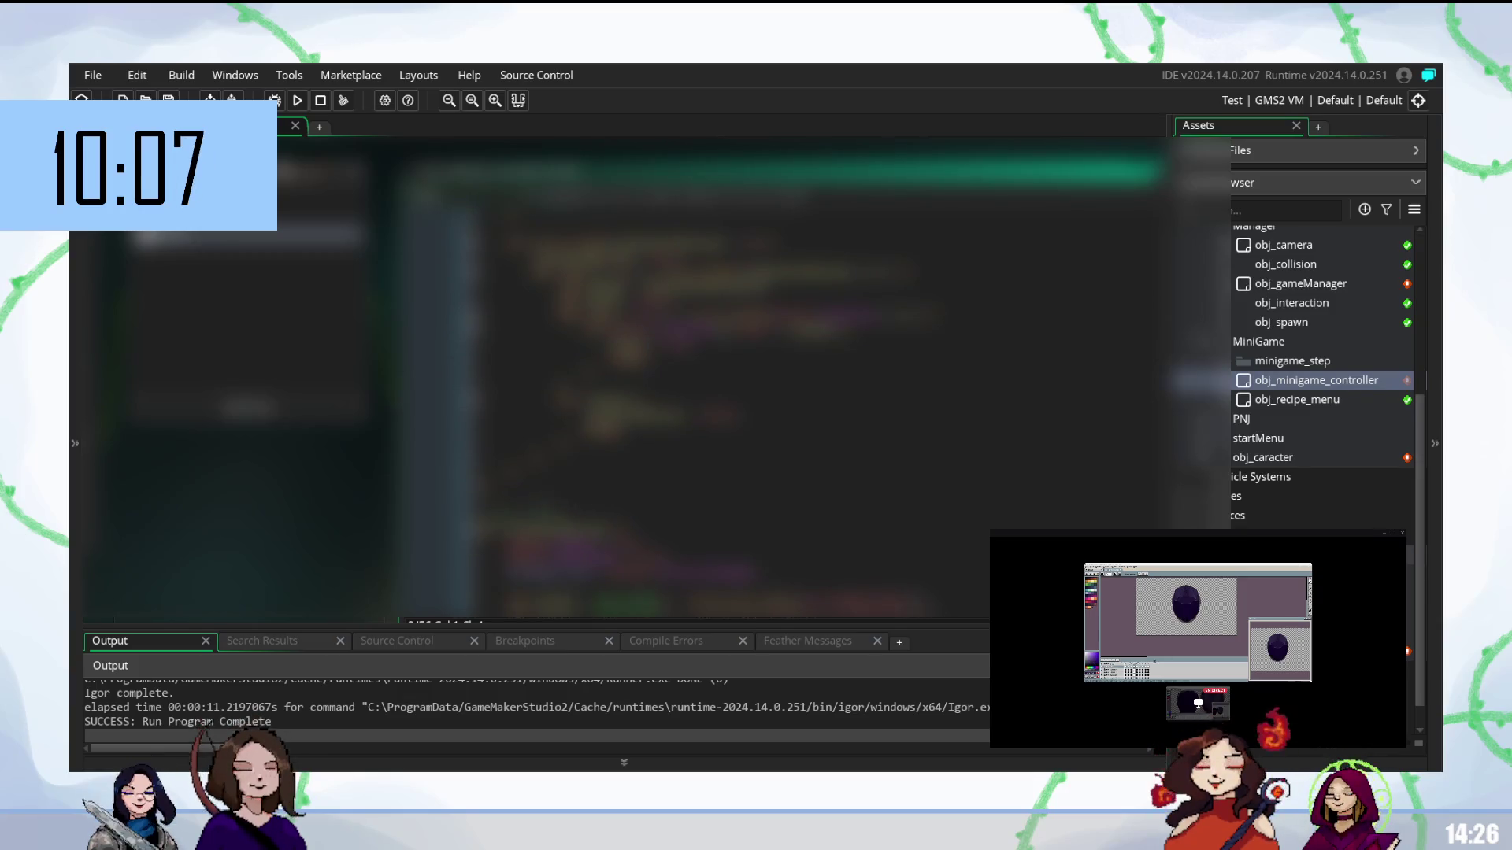
left_click(497, 445)
scroll(693, 379, "down", 2)
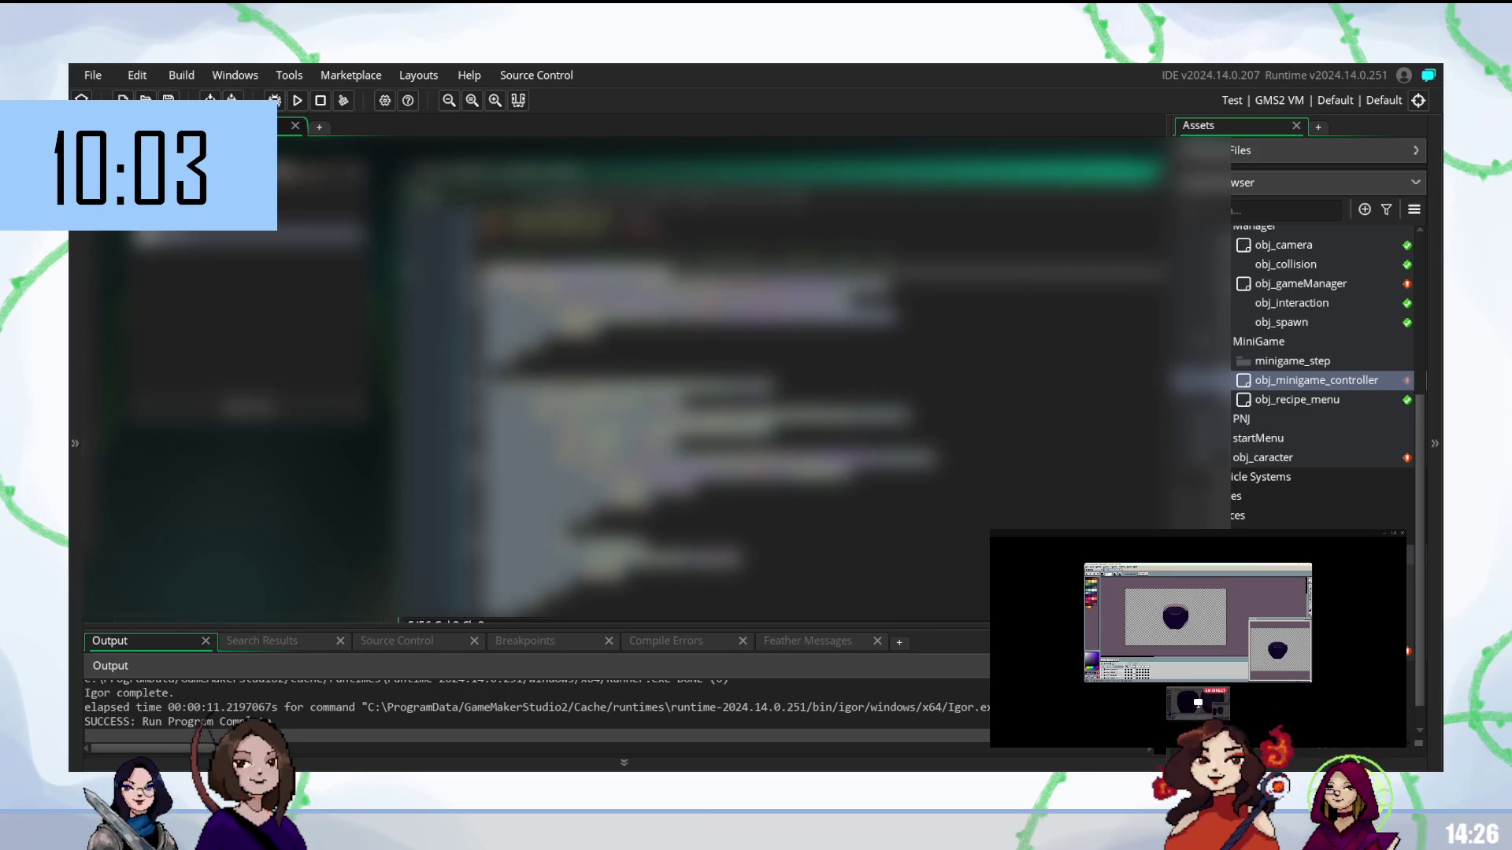
scroll(693, 379, "up", 2)
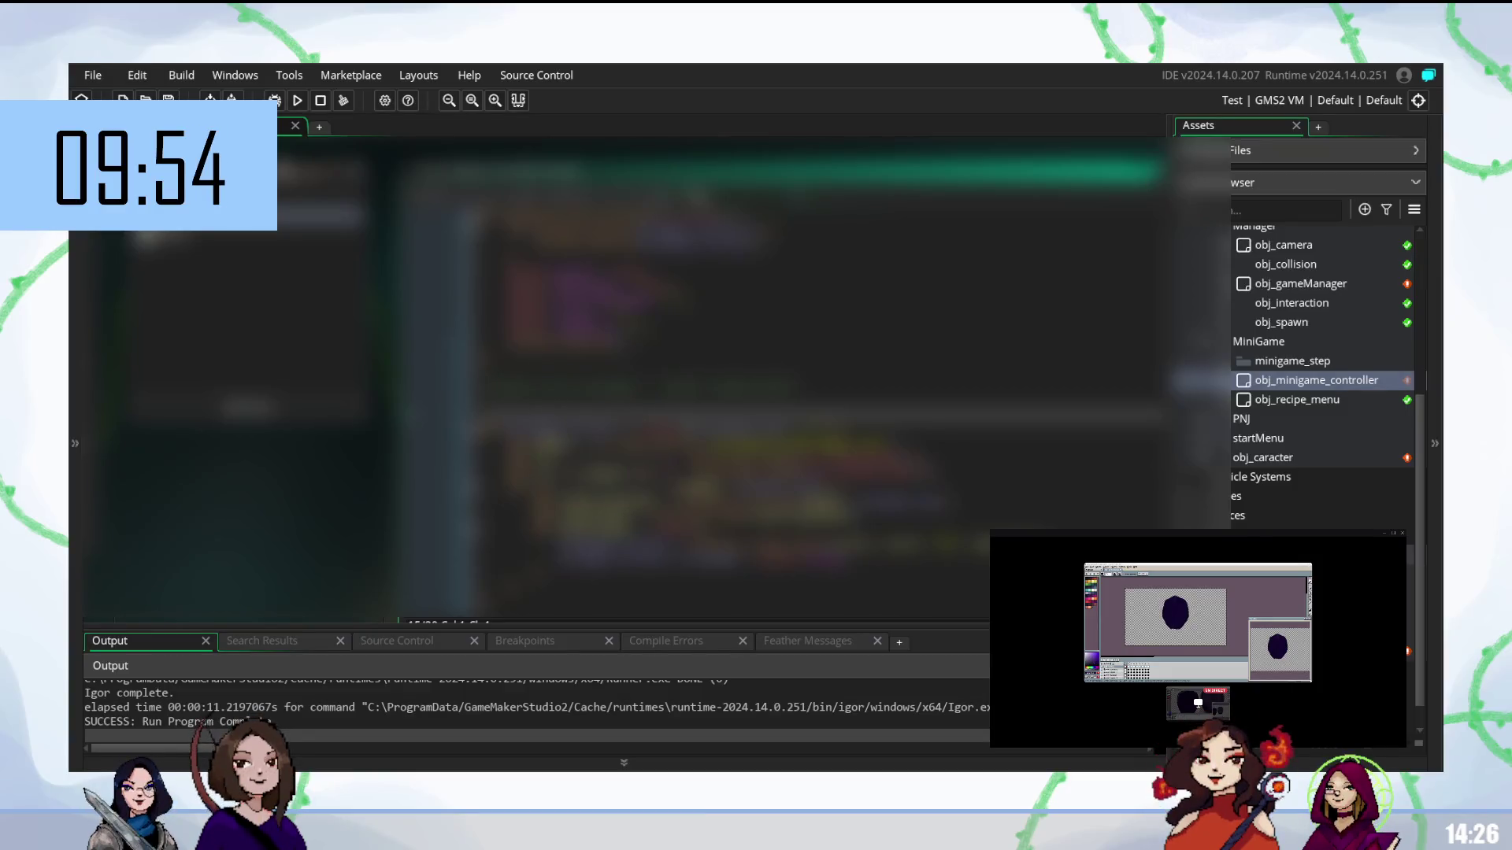
scroll(693, 378, "down", 2)
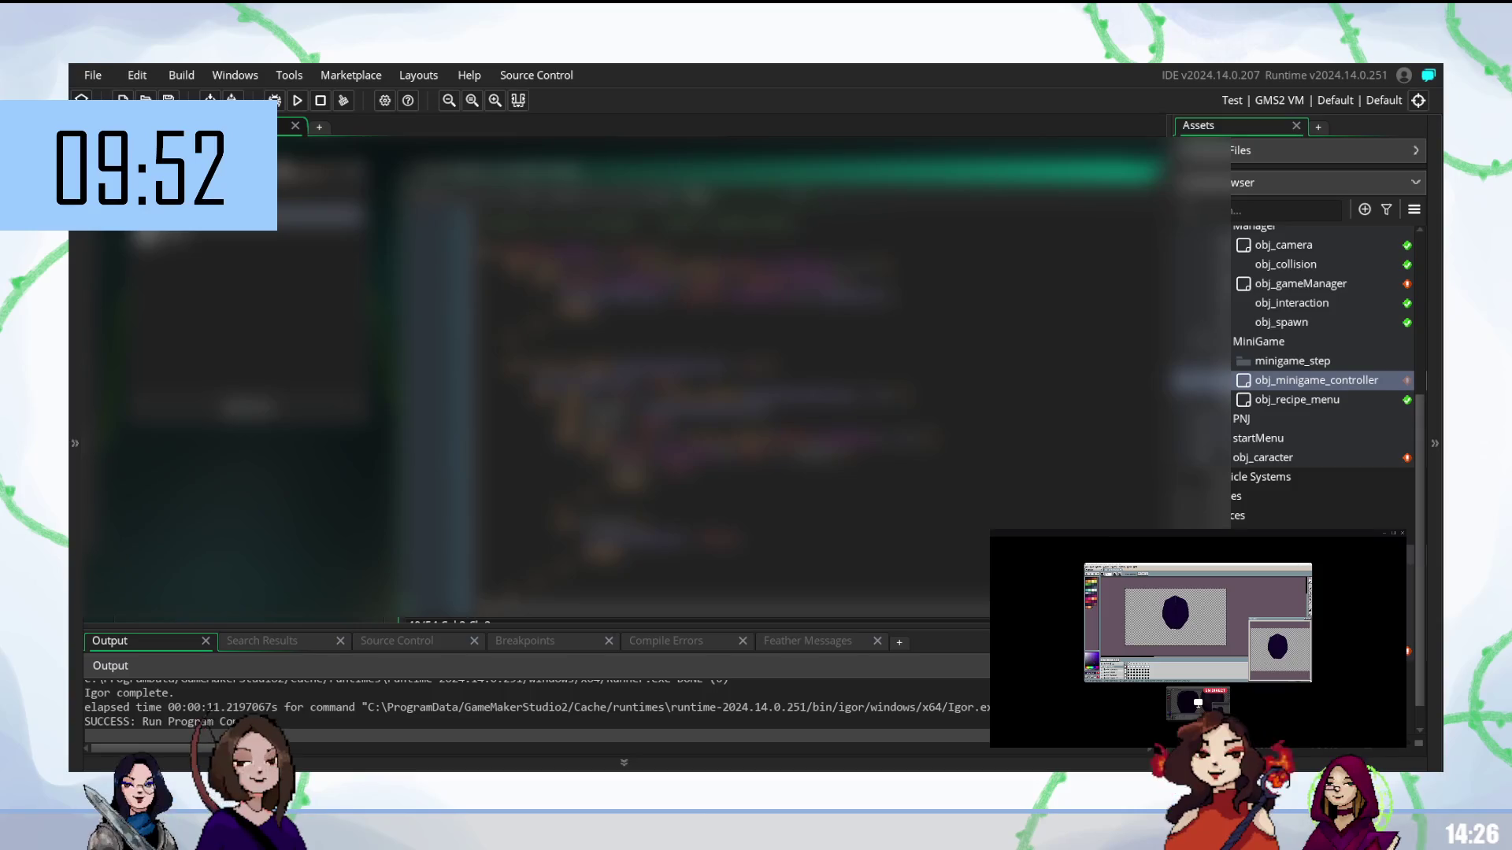
scroll(693, 379, "up", 1)
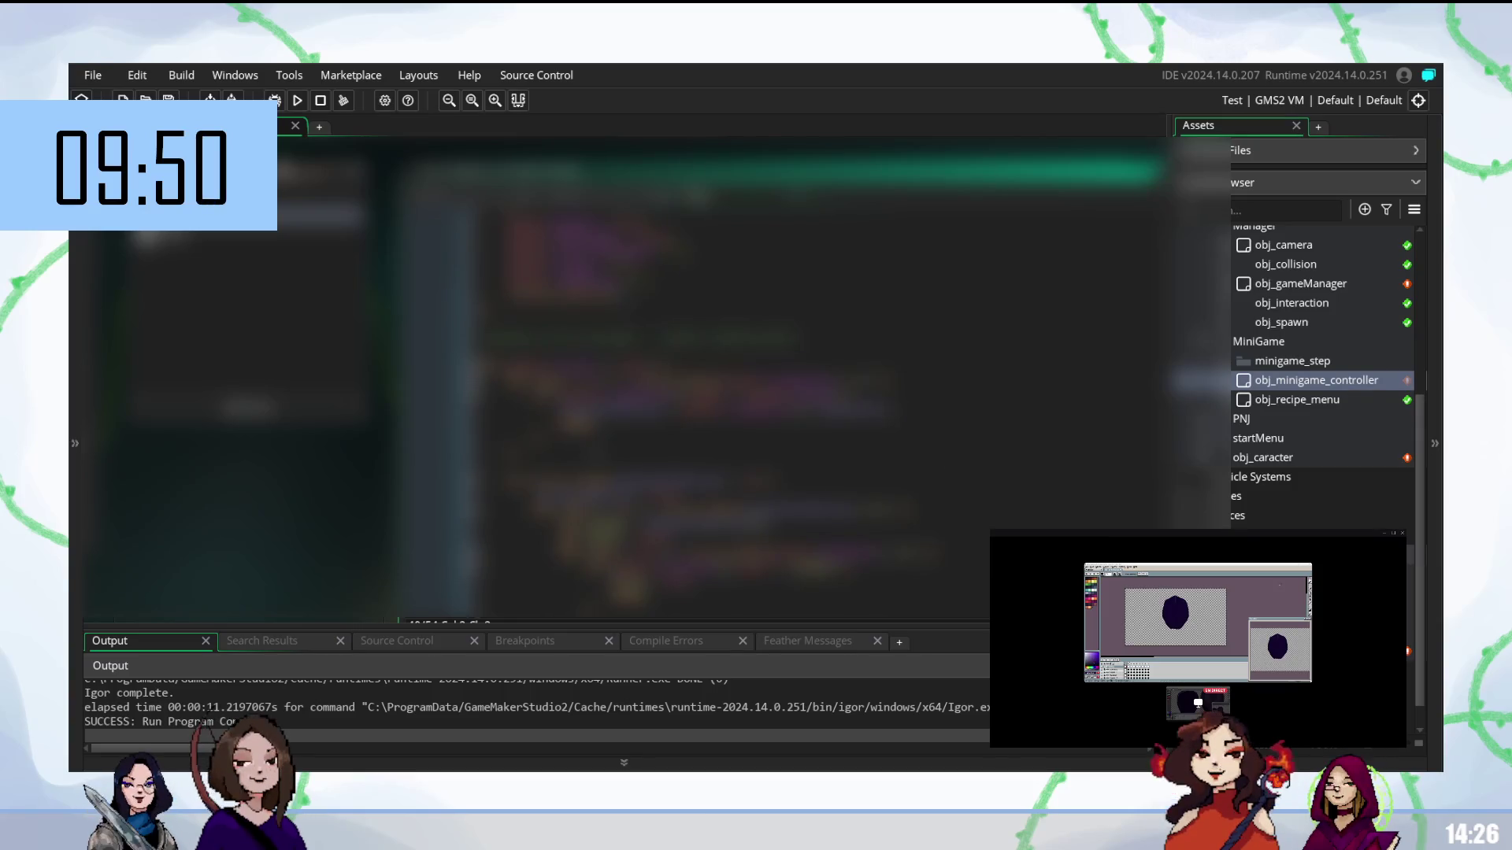
scroll(693, 378, "up", 1)
scroll(694, 378, "down", 3)
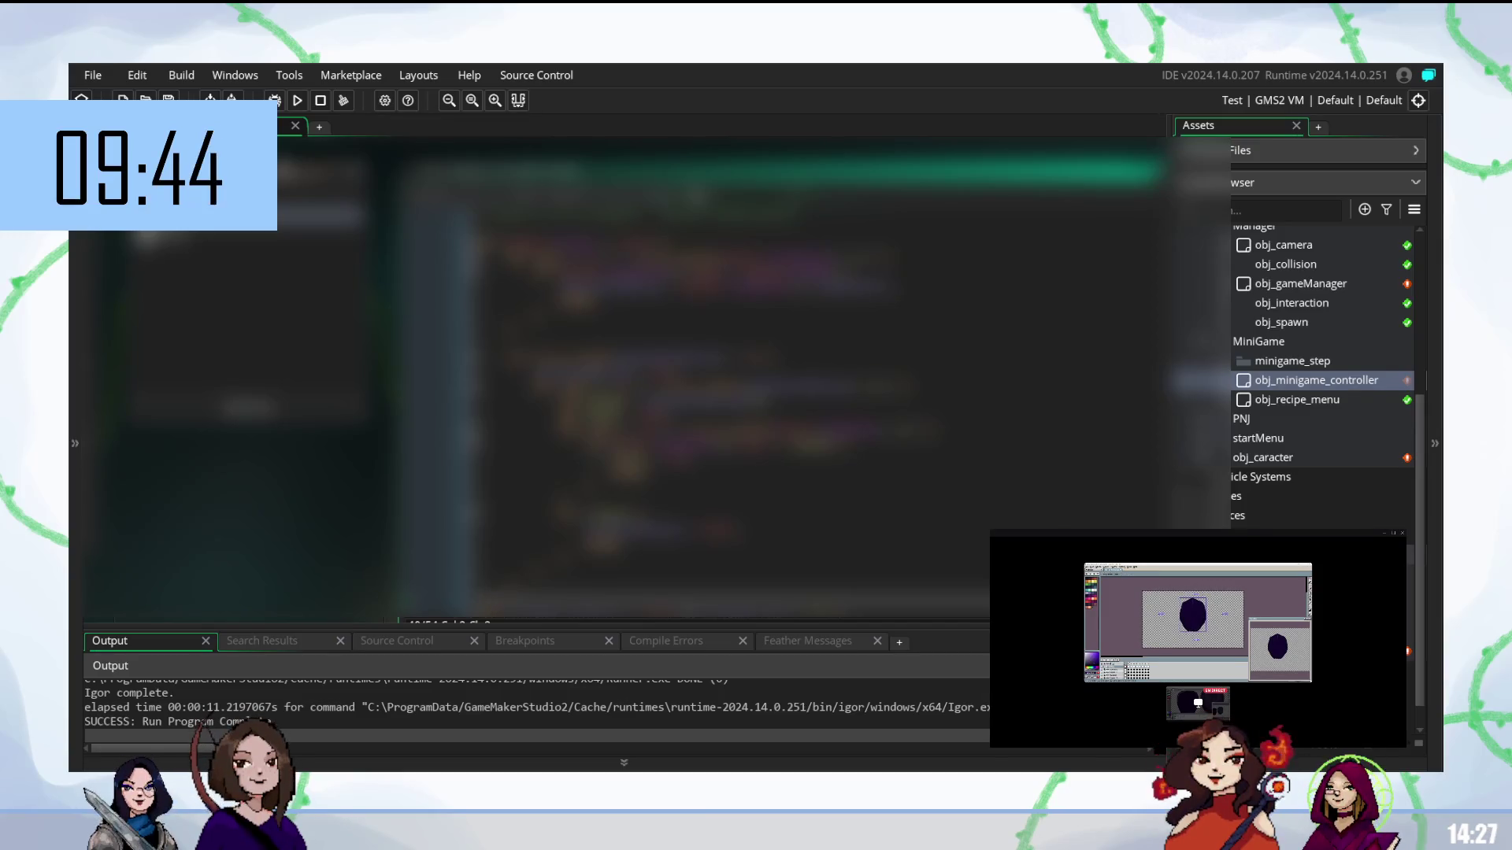
scroll(723, 413, "up", 4)
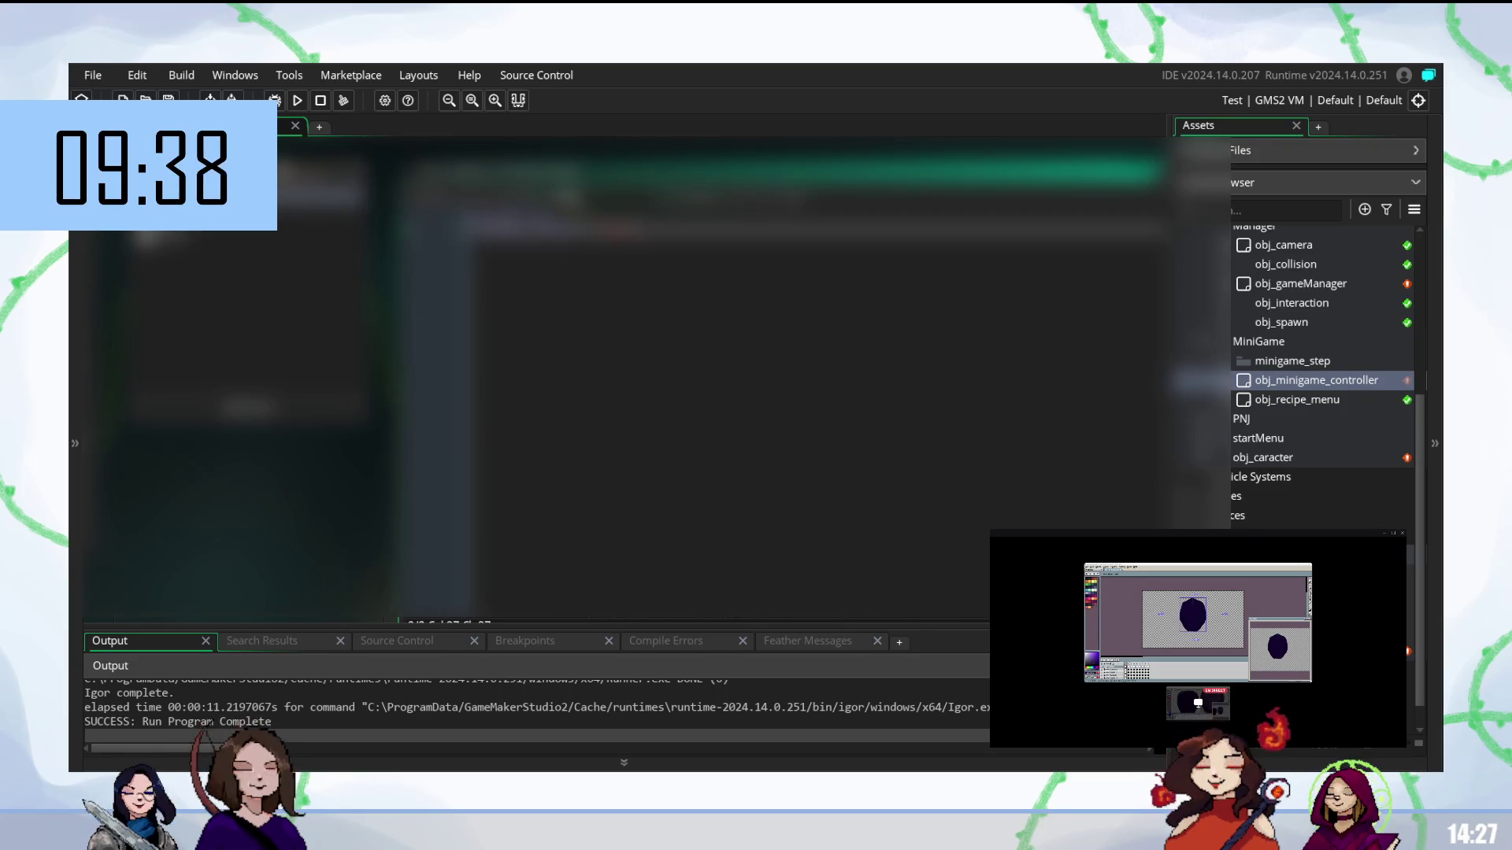
- Undo the last three edits, restoring the lengthened controller code line
key("ctrl+z")
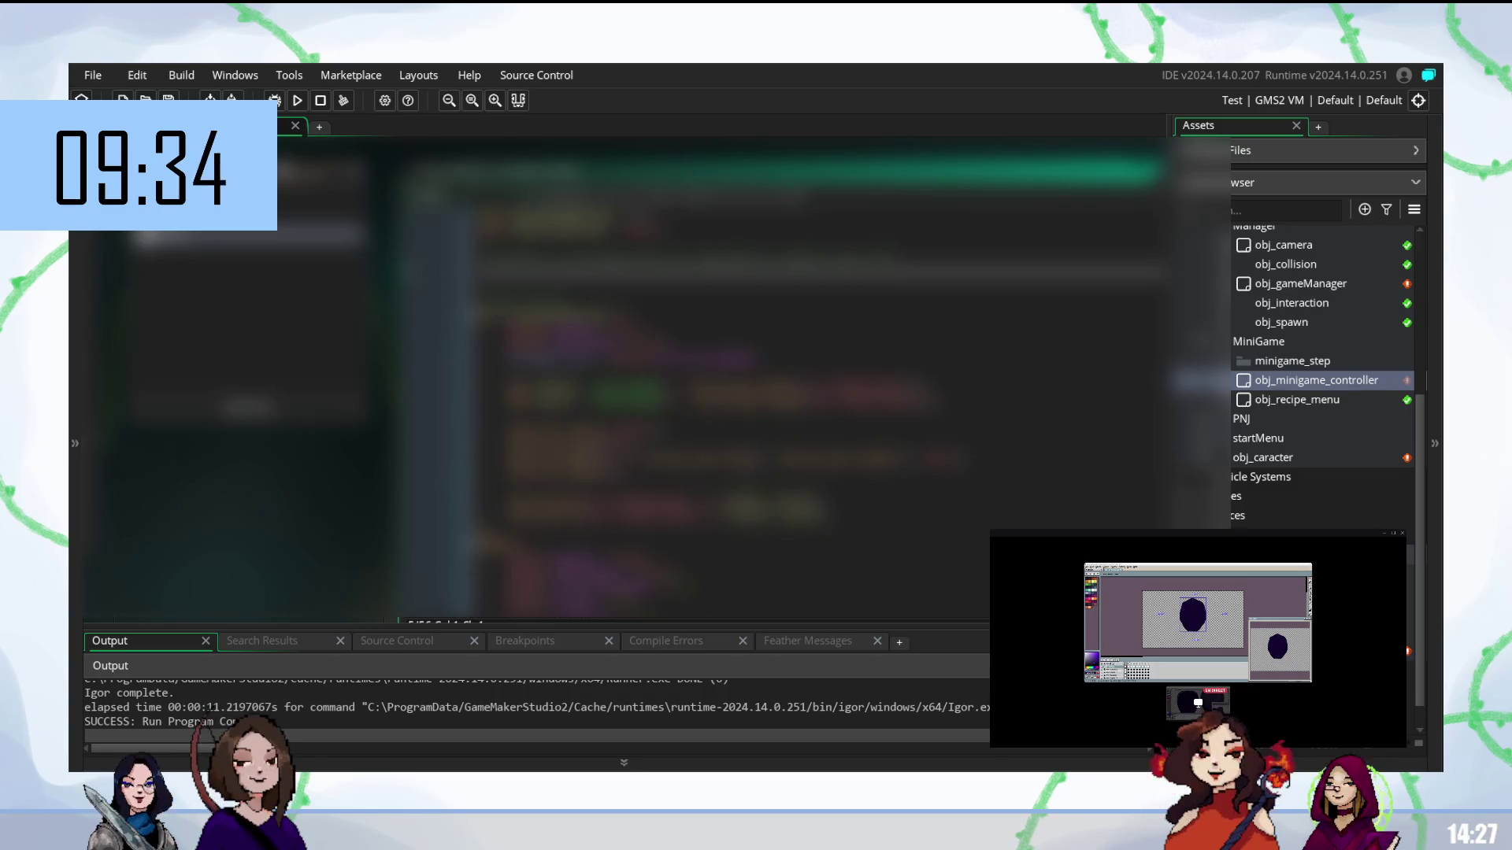
key("ctrl+z")
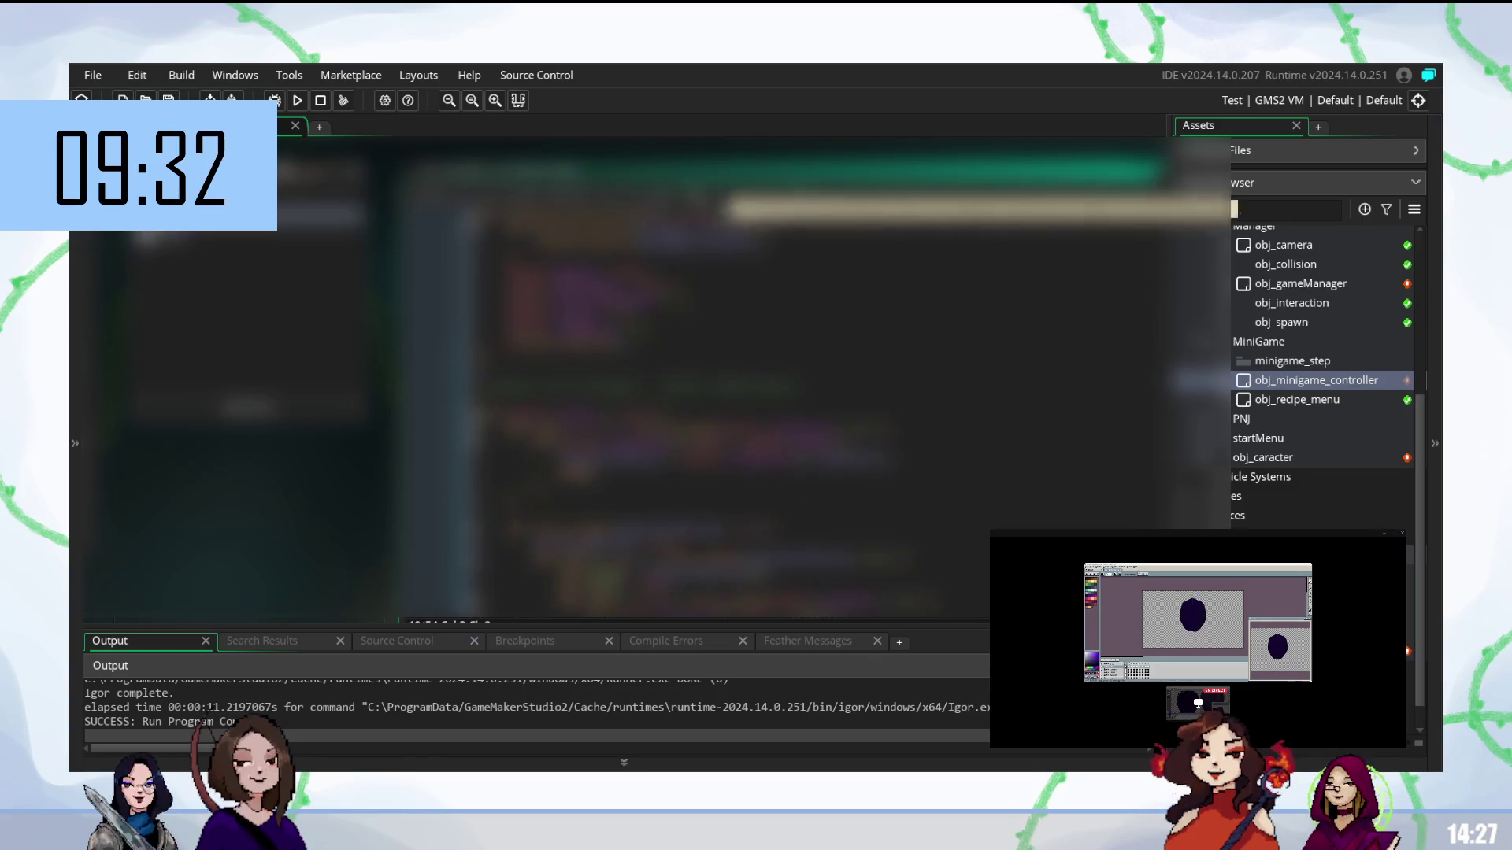
key("ctrl+z")
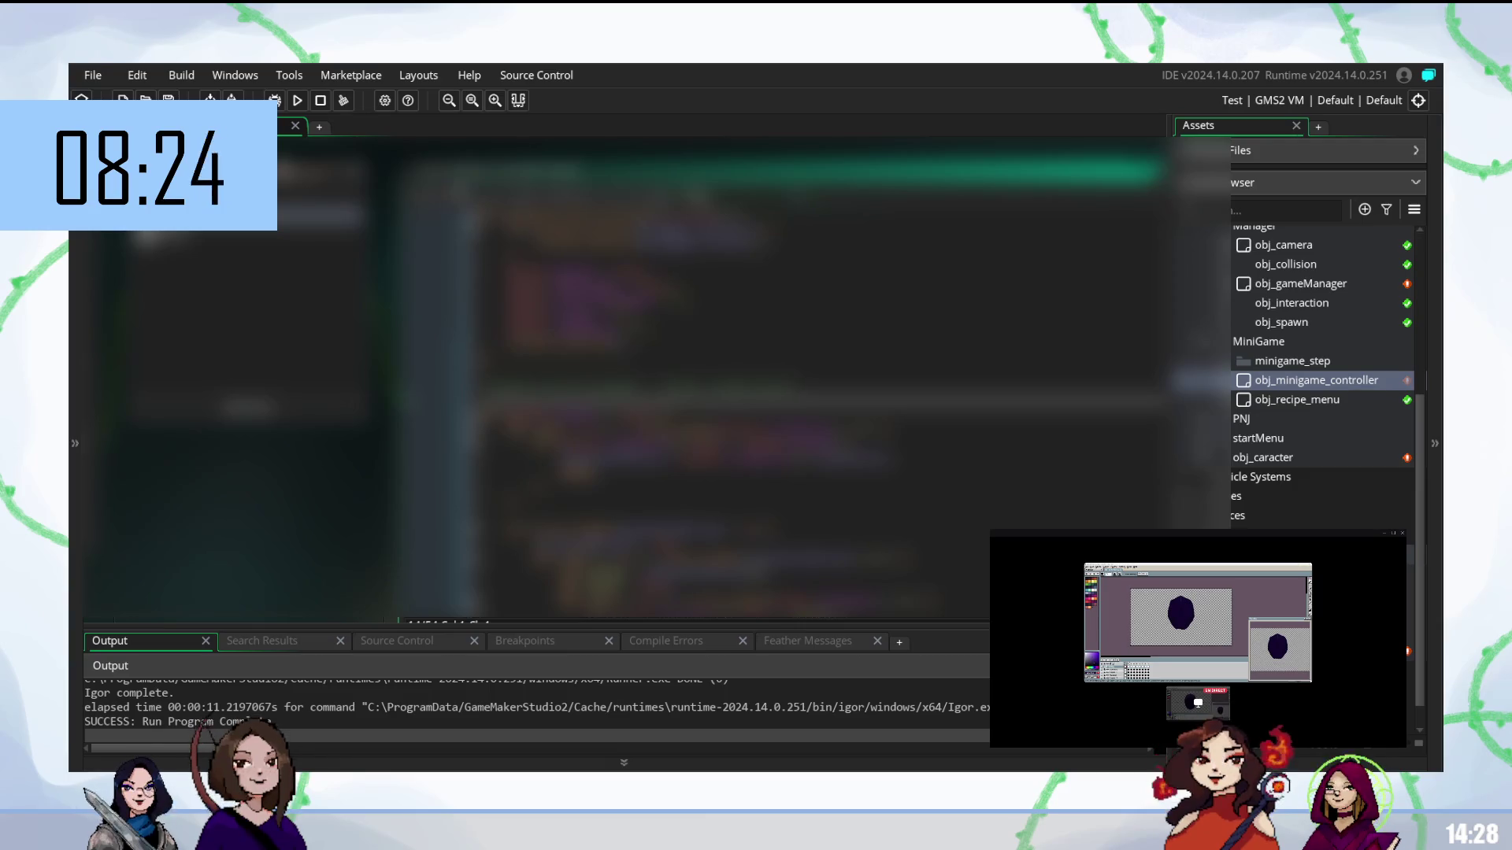
- Place the cursor one line higher and launch a new test build, which fails with compile errors
scroll(623, 378, "down", 3)
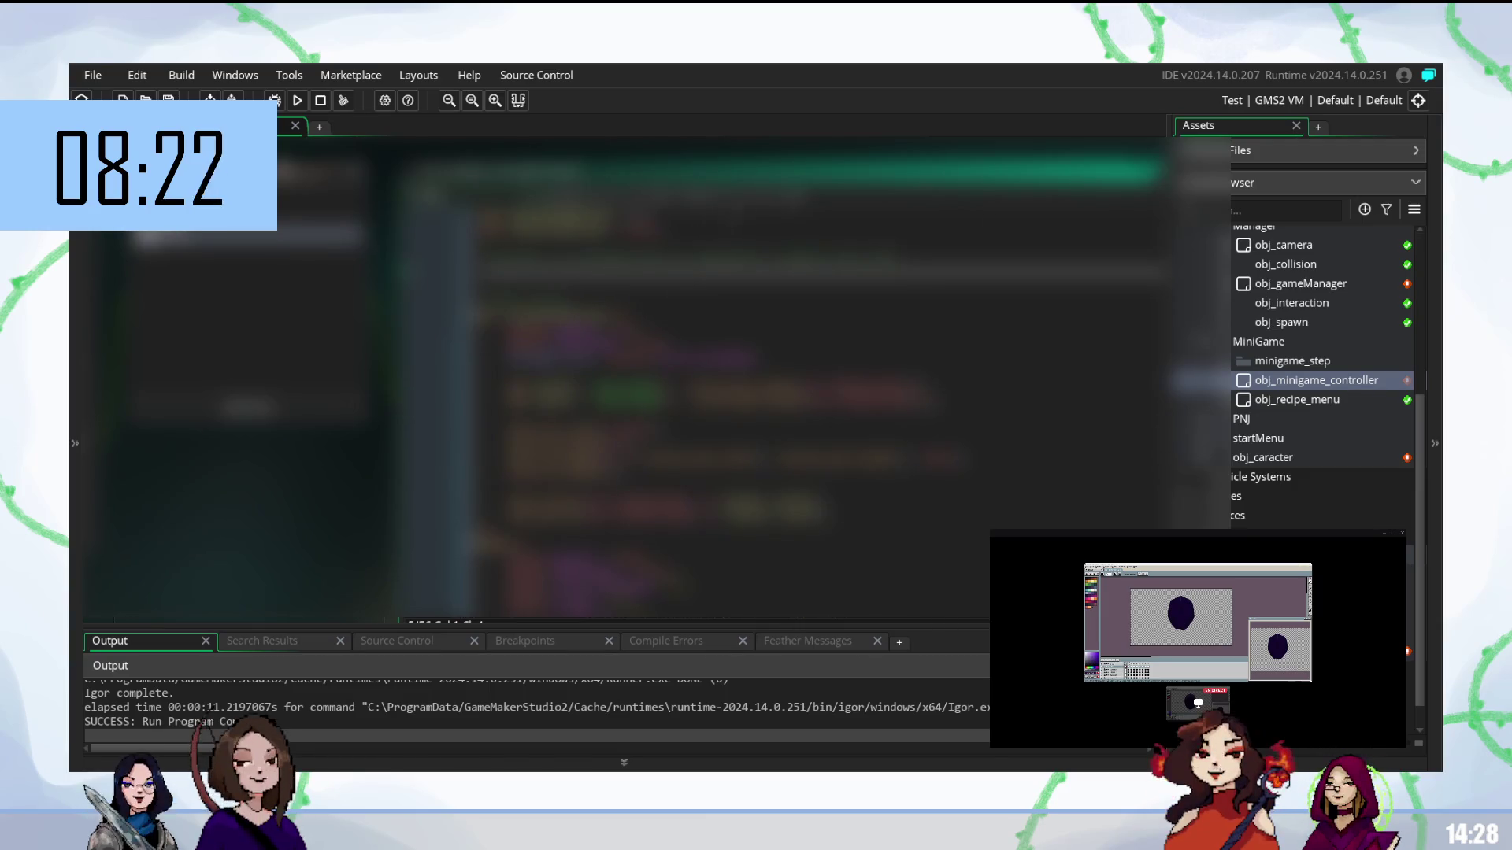
scroll(622, 377, "up", 3)
scroll(622, 378, "down", 5)
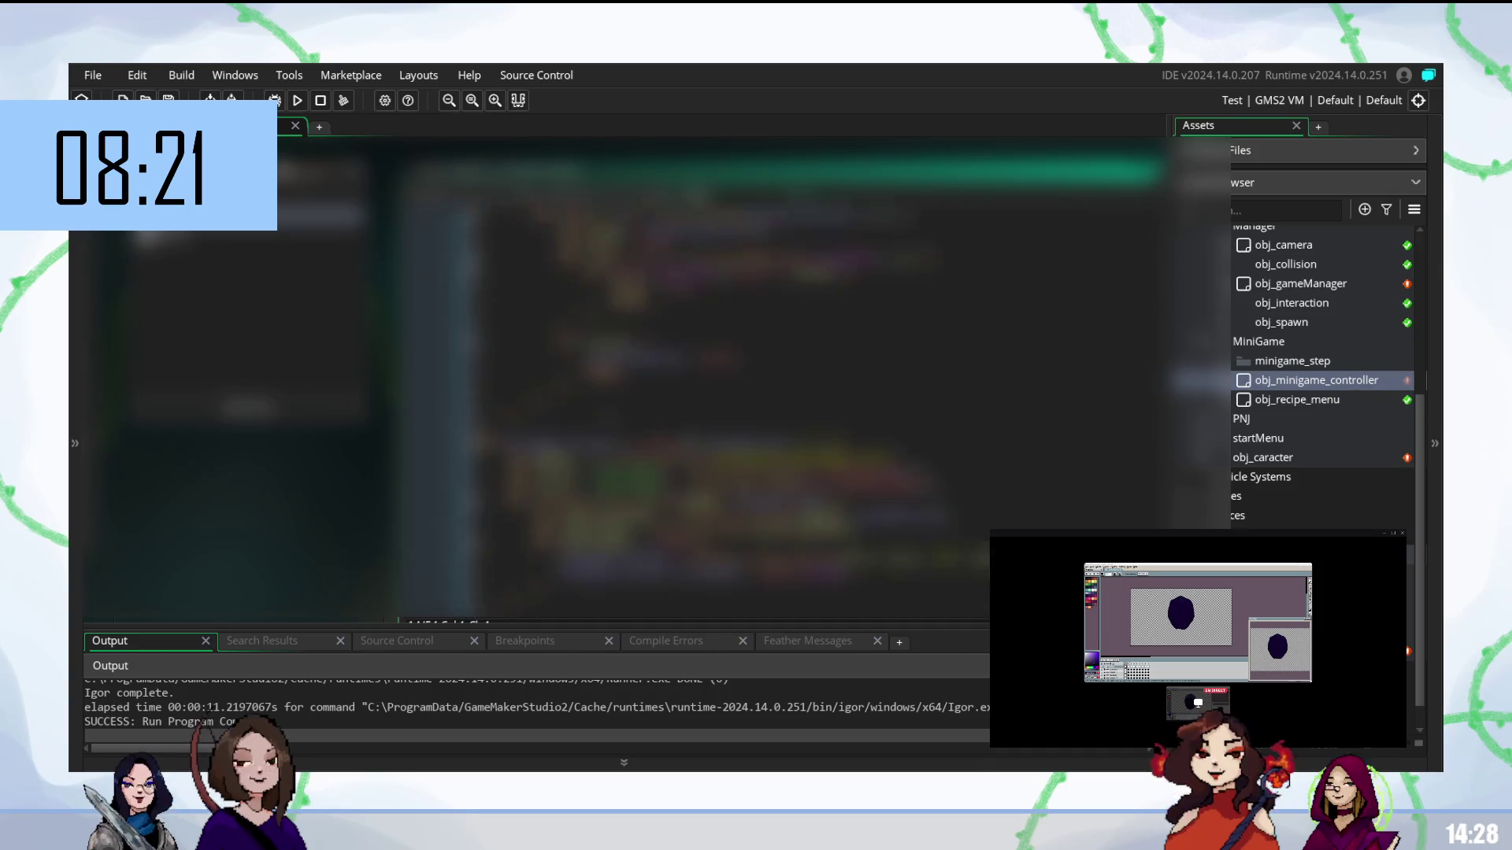
scroll(623, 379, "down", 3)
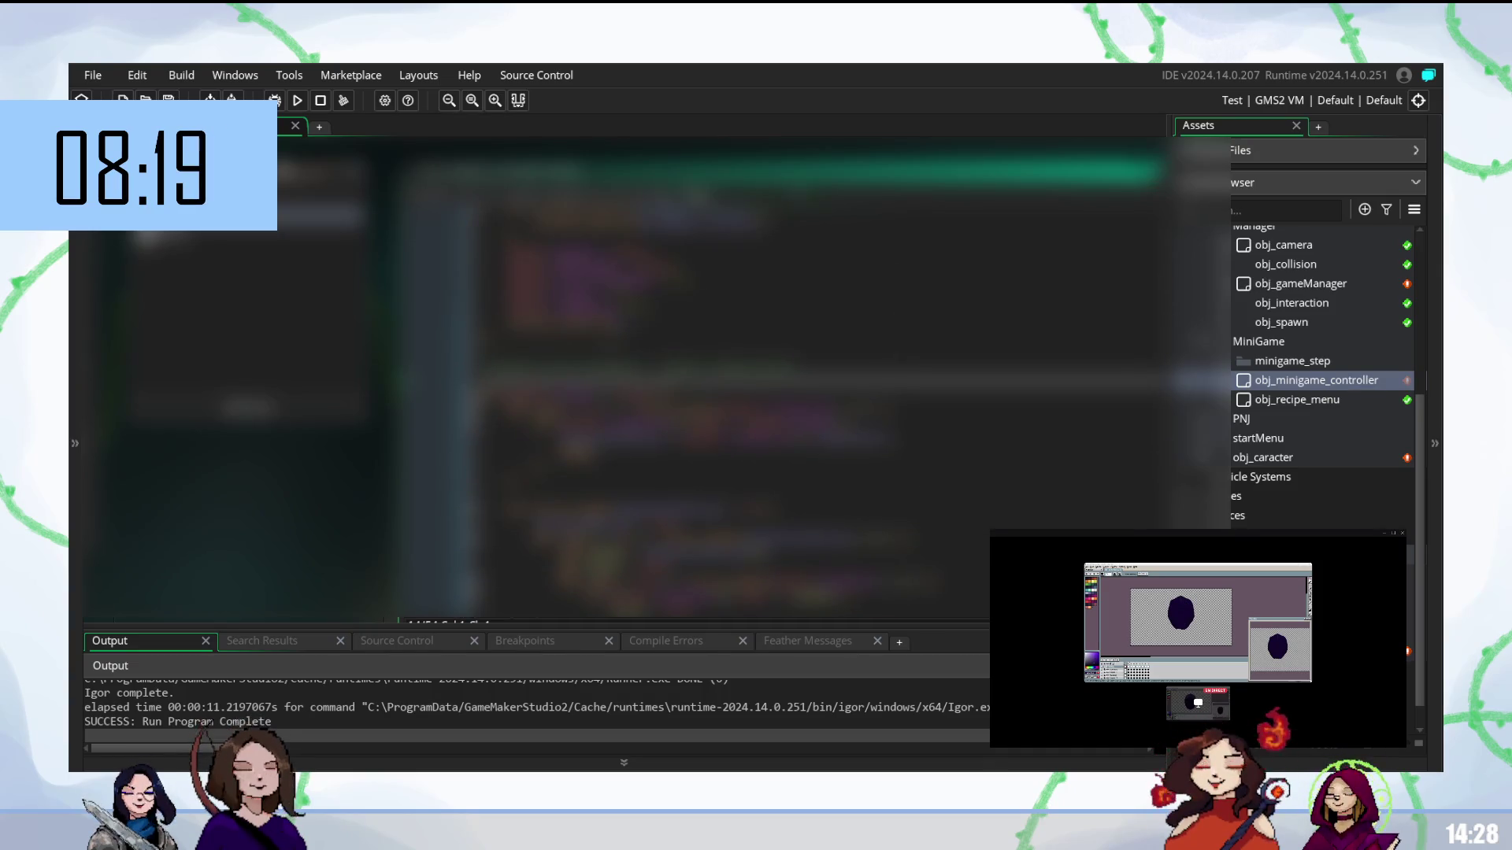
left_click(630, 364)
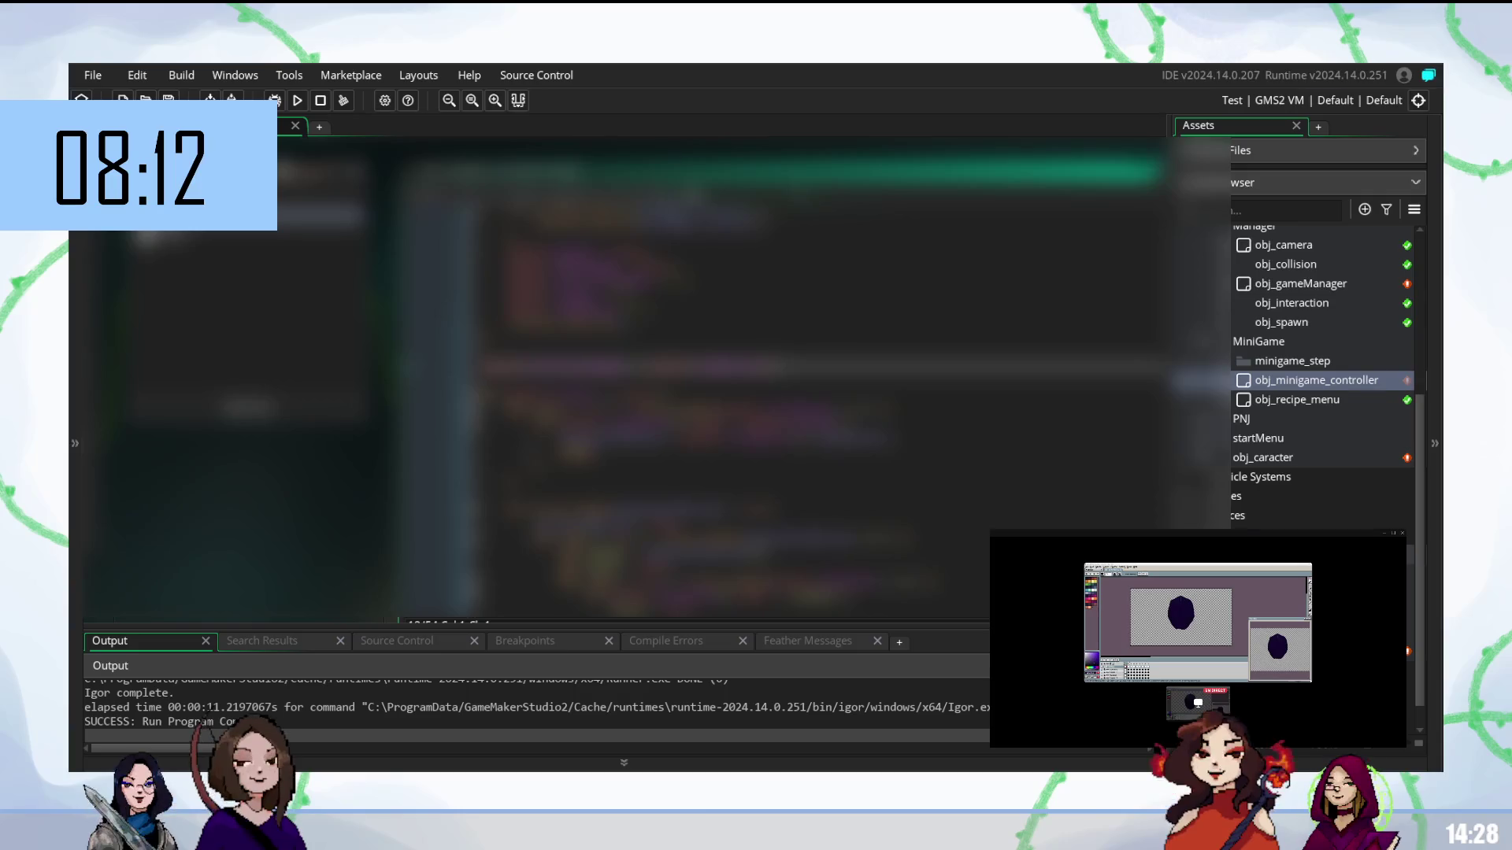
key("F5")
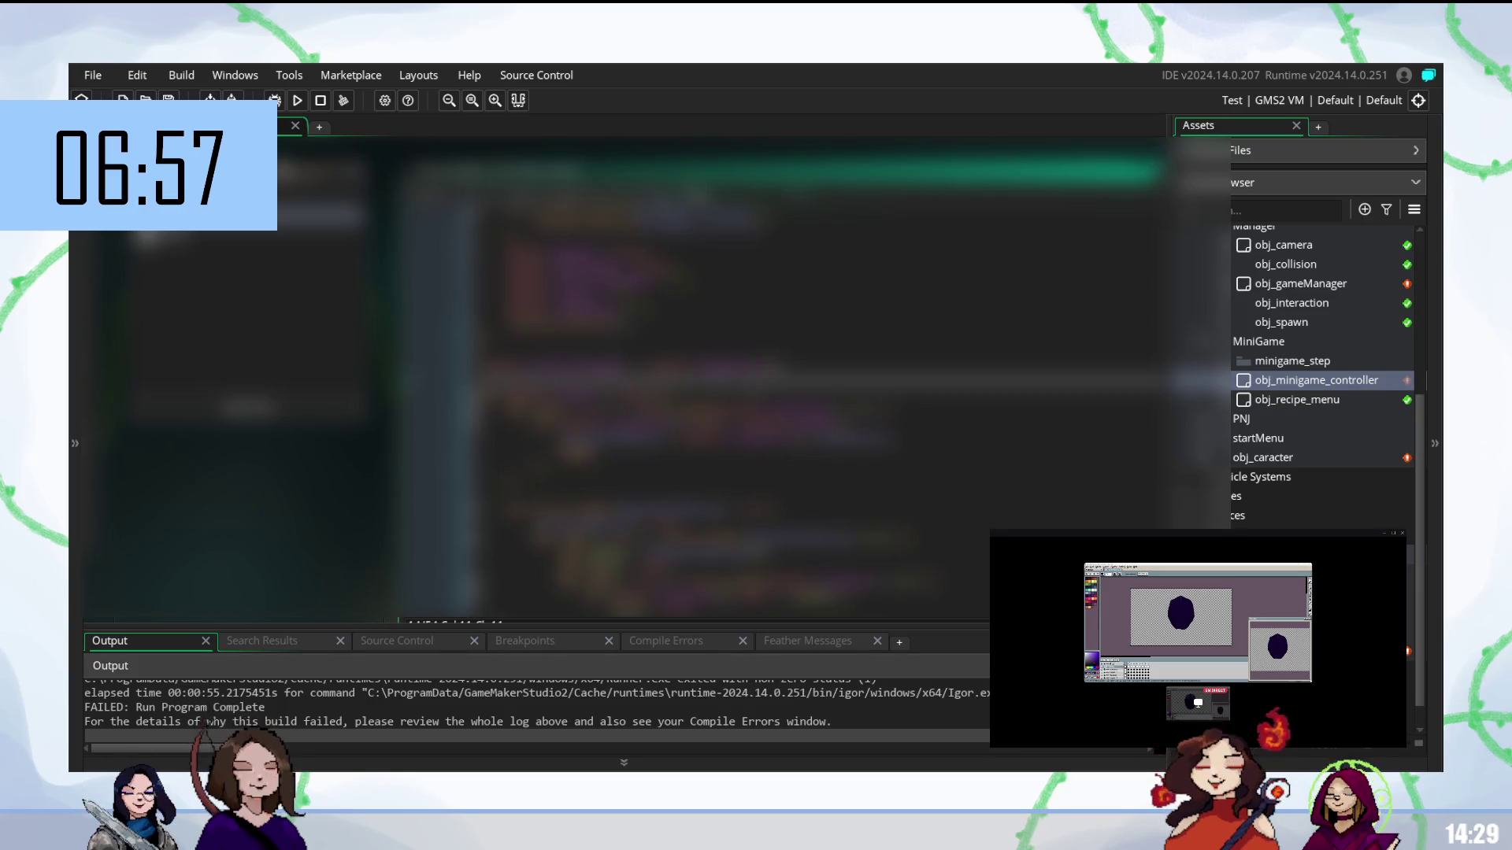
- Select part of a code line in obj_minigame_controller and scroll down through the code
scroll(709, 379, "up", 1)
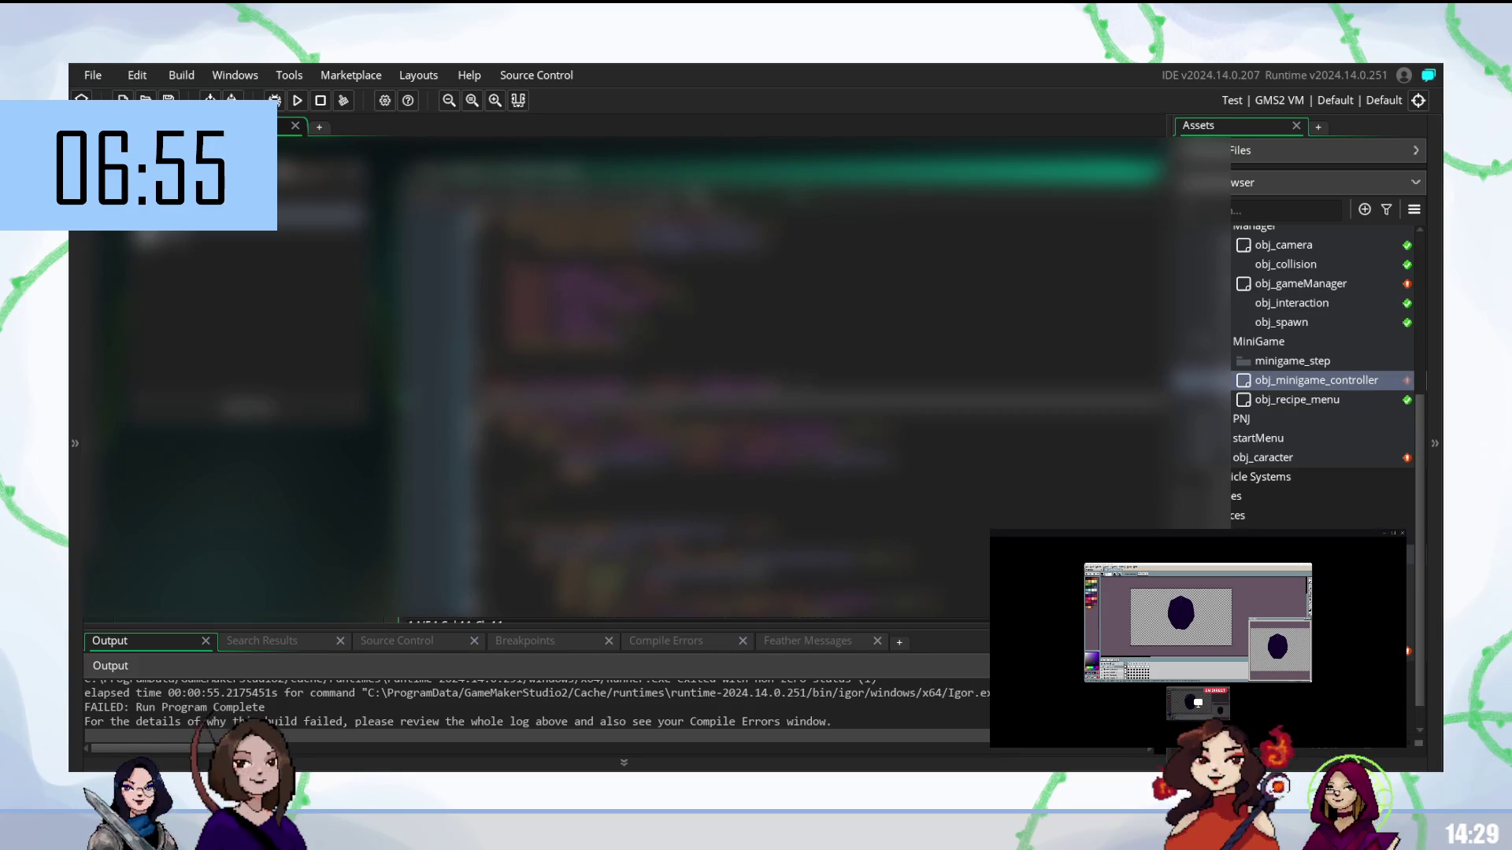
key("Up")
key("ctrl+shift+Left")
key("ctrl+shift+Left")
key("ctrl+shift+Left")
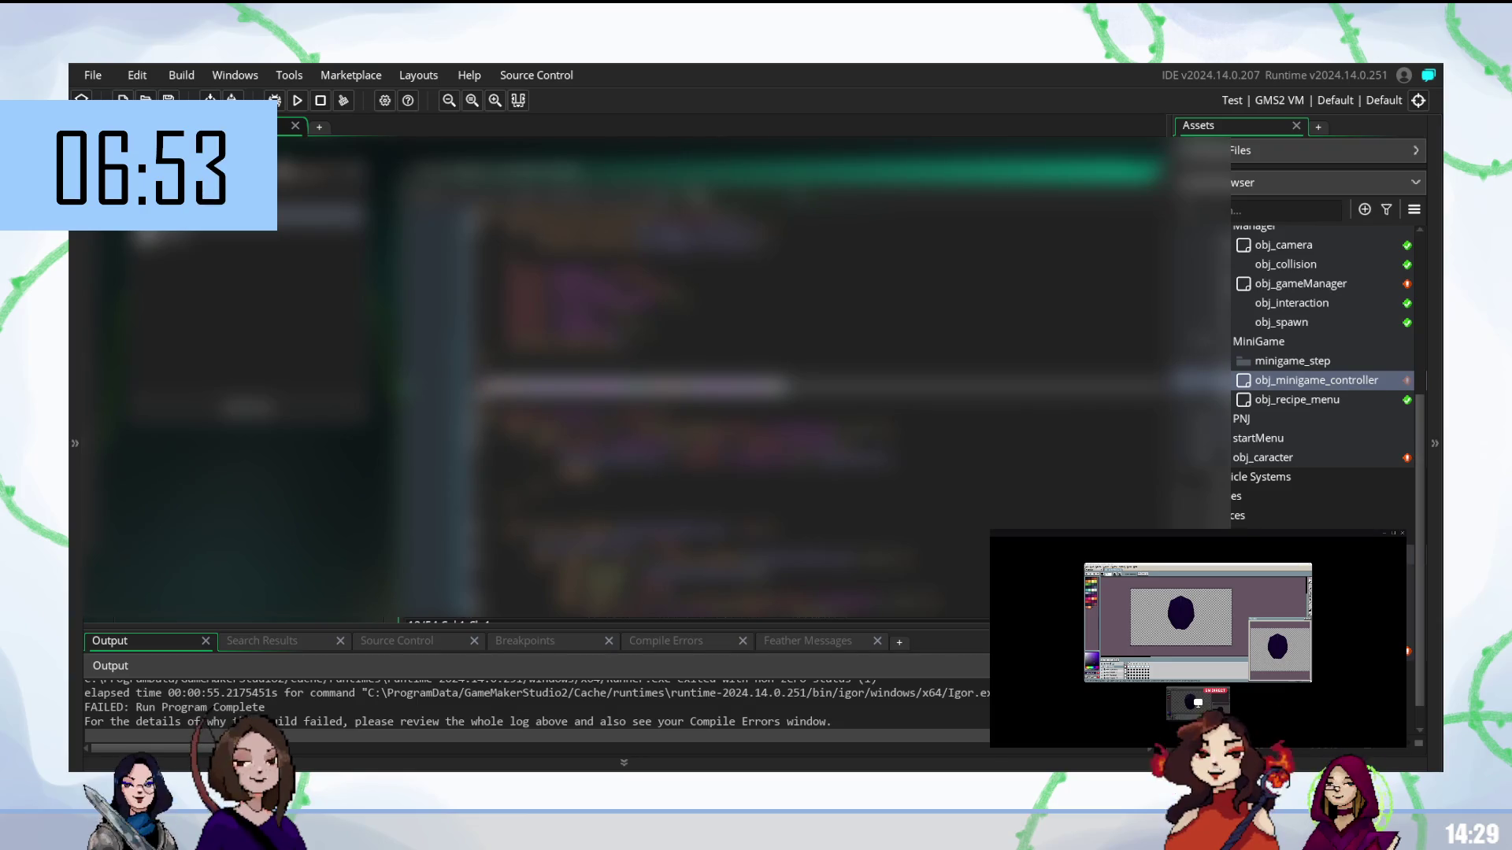
scroll(818, 393, "down", 5)
scroll(709, 394, "down", 3)
scroll(818, 393, "down", 3)
scroll(819, 393, "down", 3)
scroll(818, 393, "down", 3)
scroll(818, 393, "down", 2)
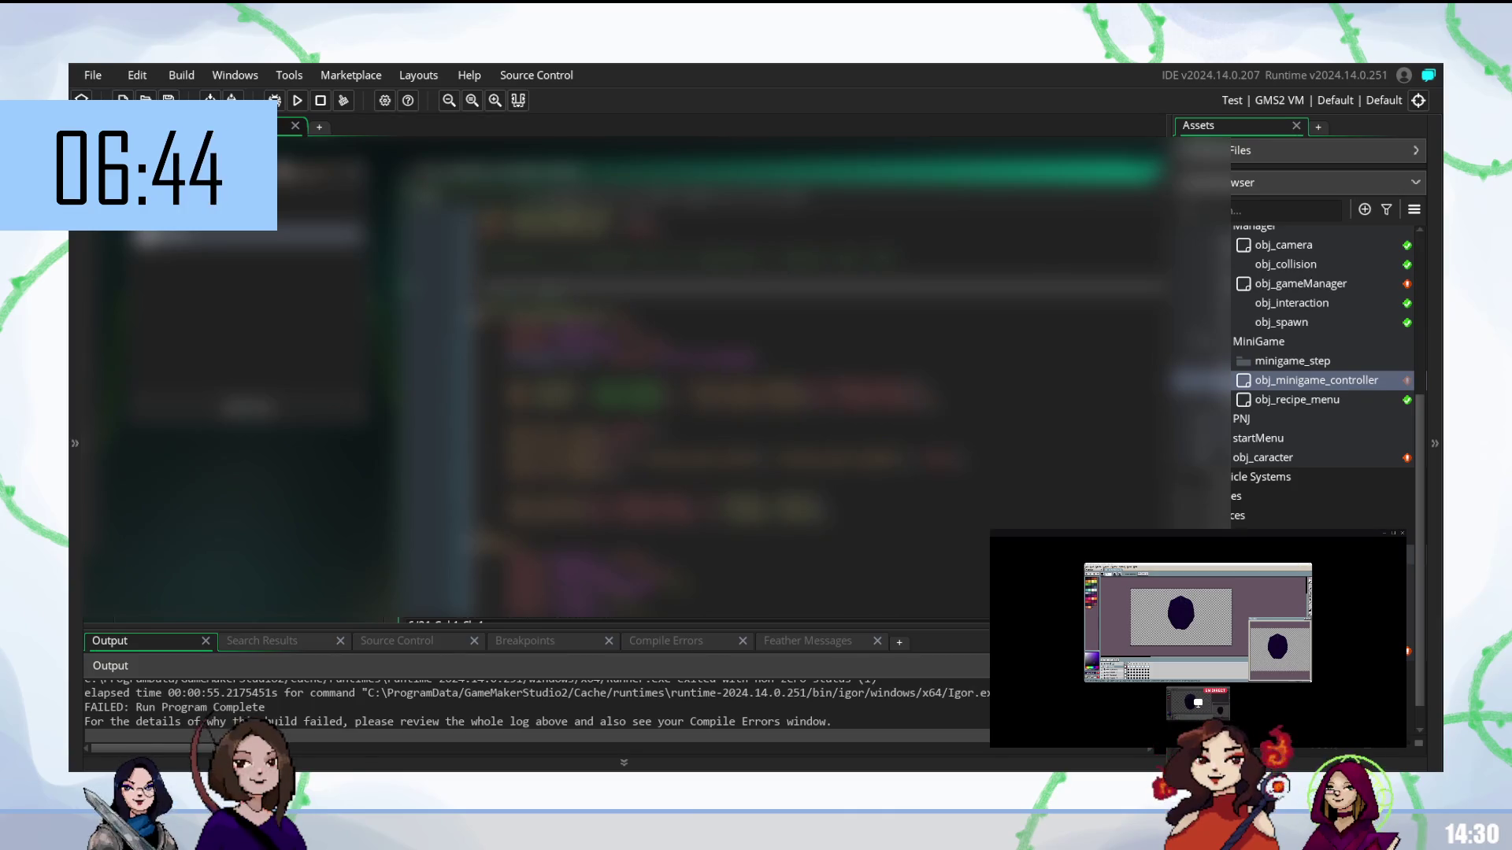
scroll(818, 393, "down", 1)
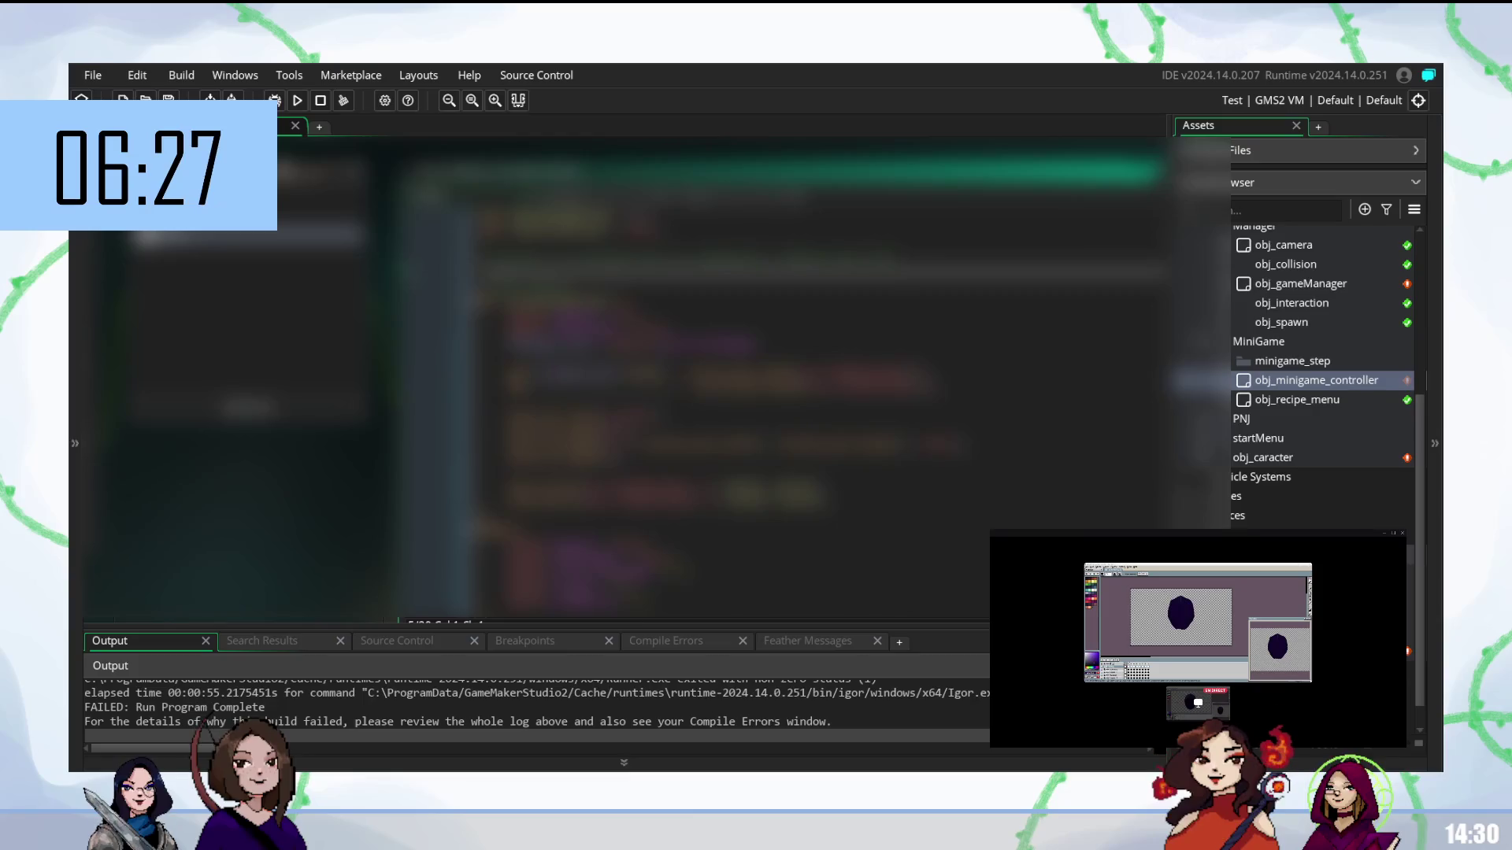
- Open another event of obj_minigame_controller to view its code
left_click(551, 343)
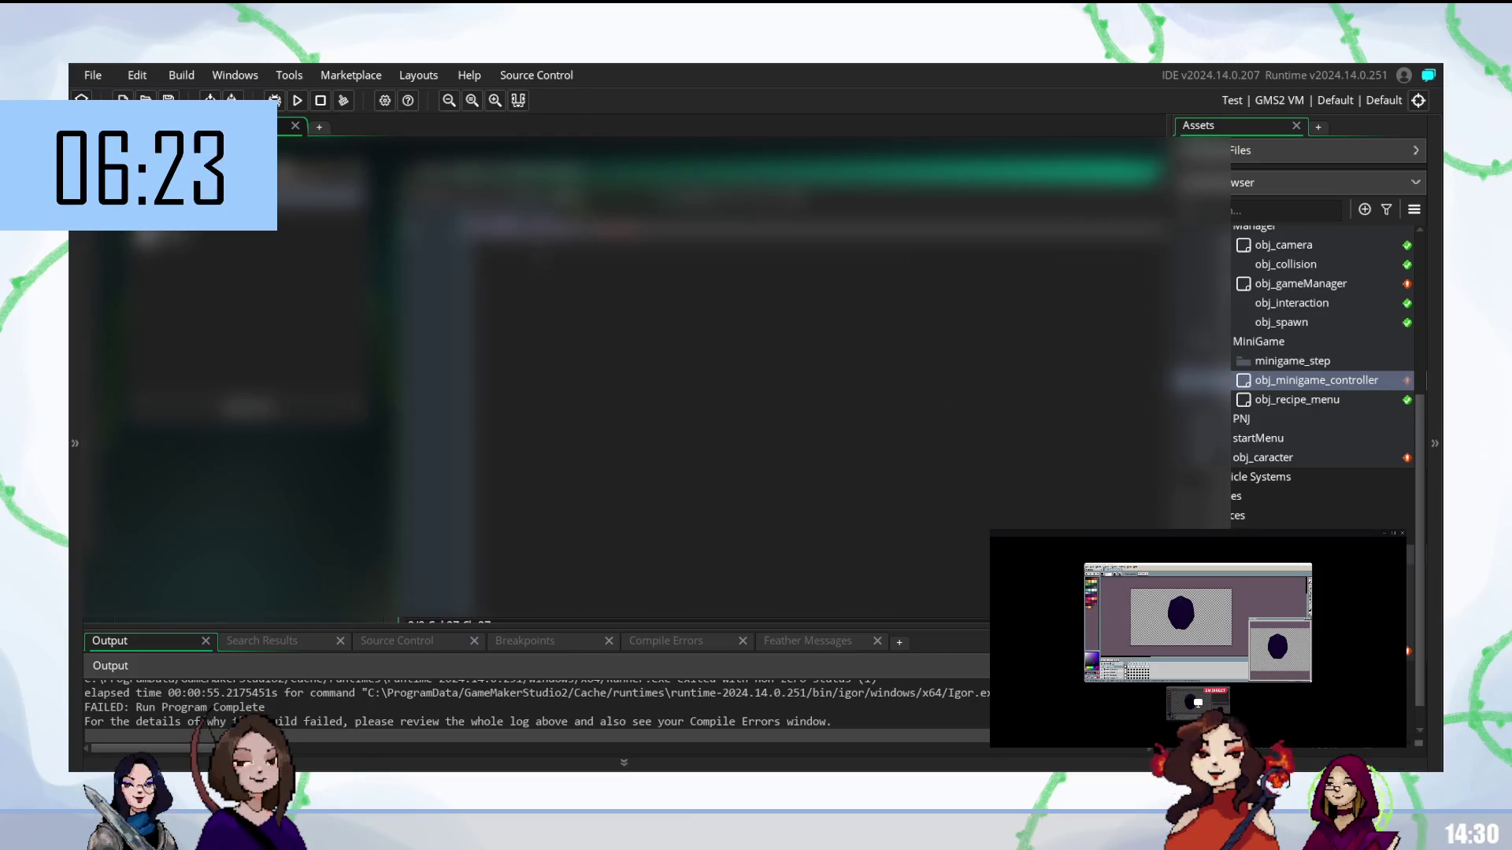
left_click(249, 236)
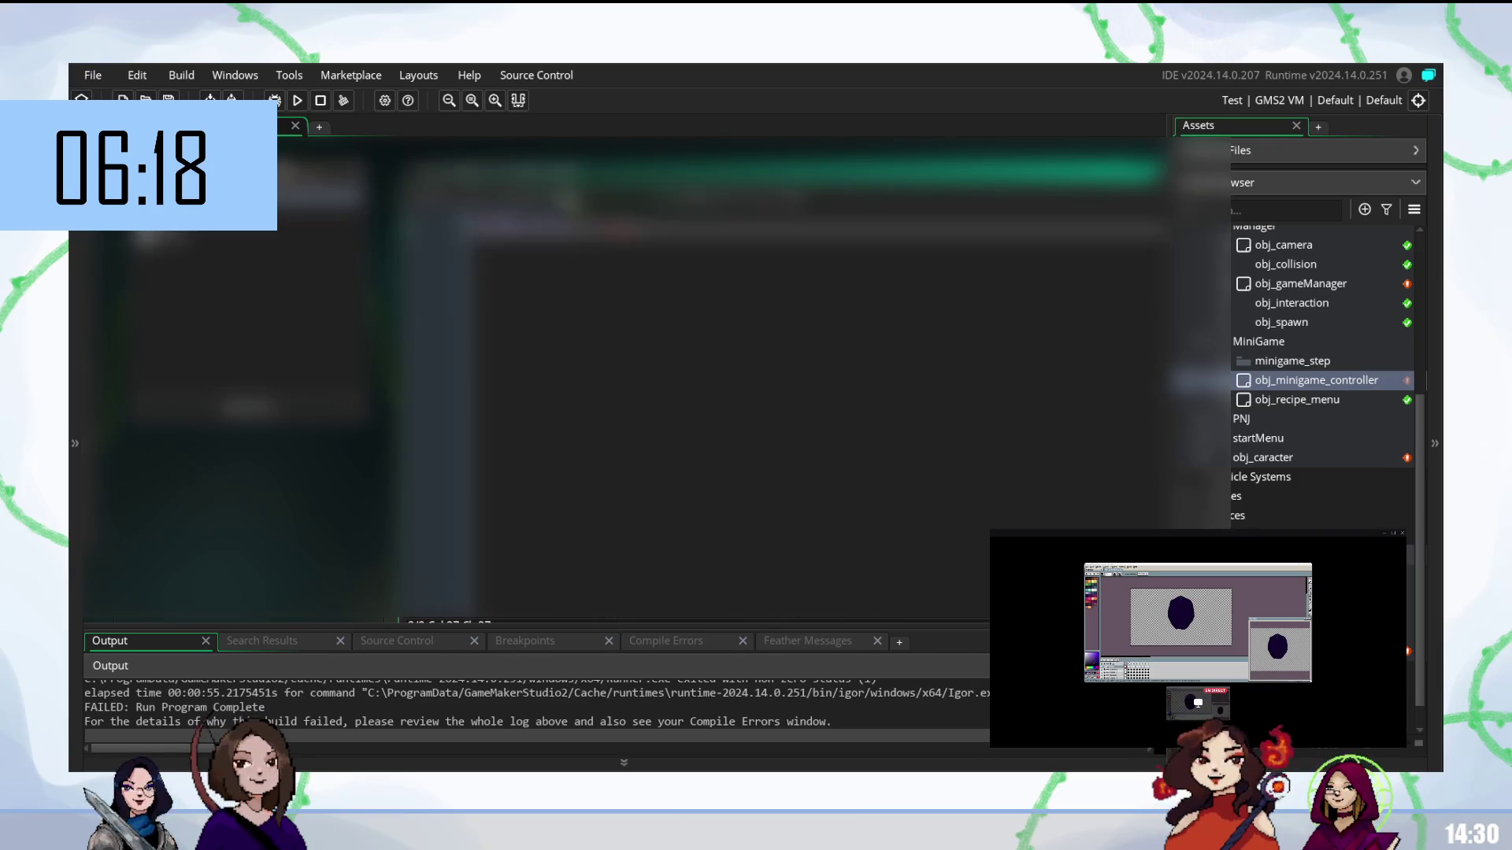
left_click(248, 236)
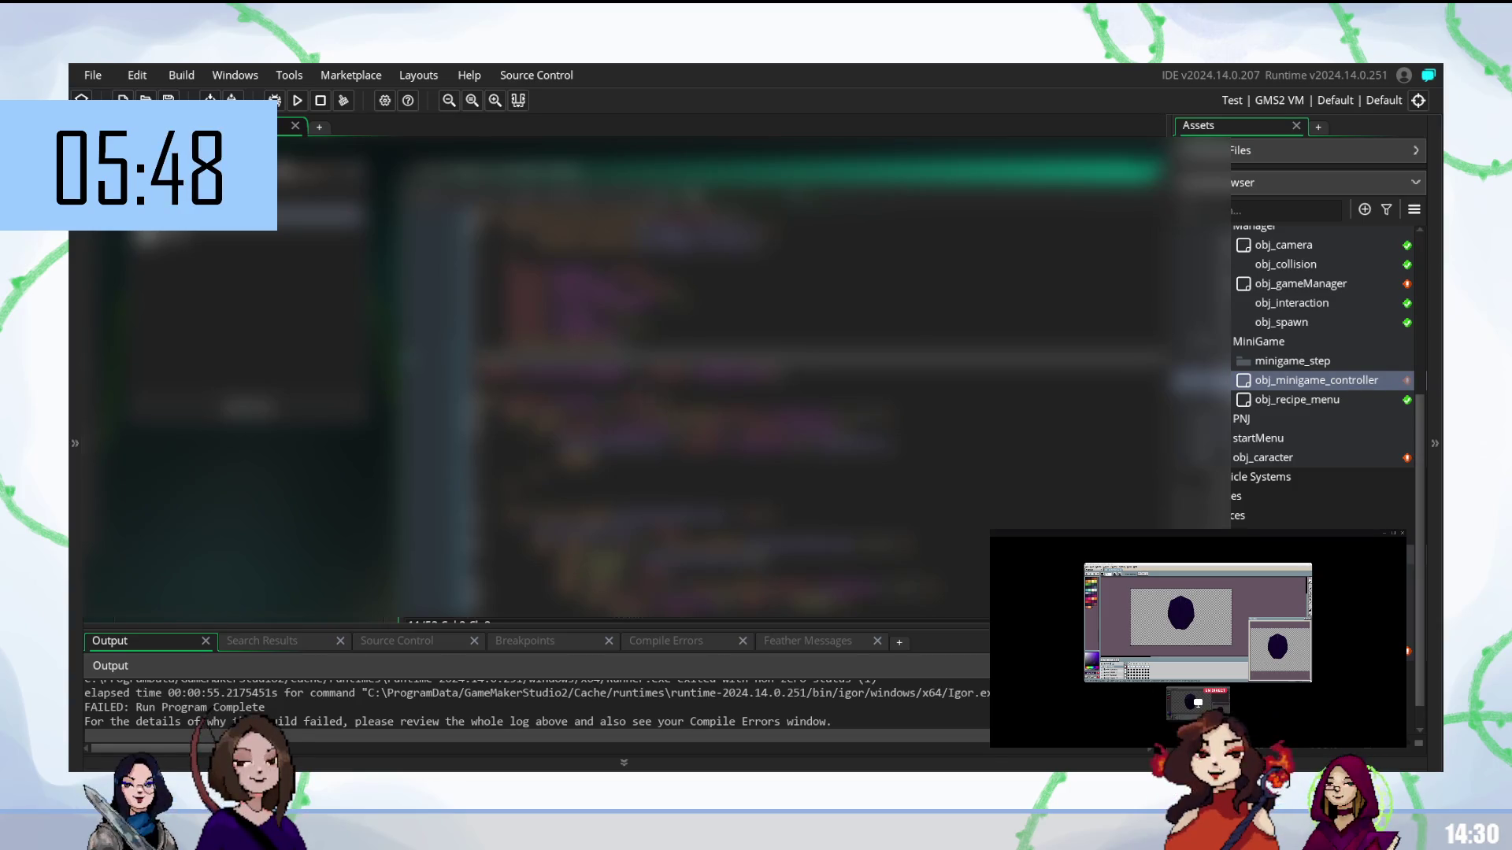
- Switch between adjacent controller events and select part of a code line to inspect it
left_click(248, 235)
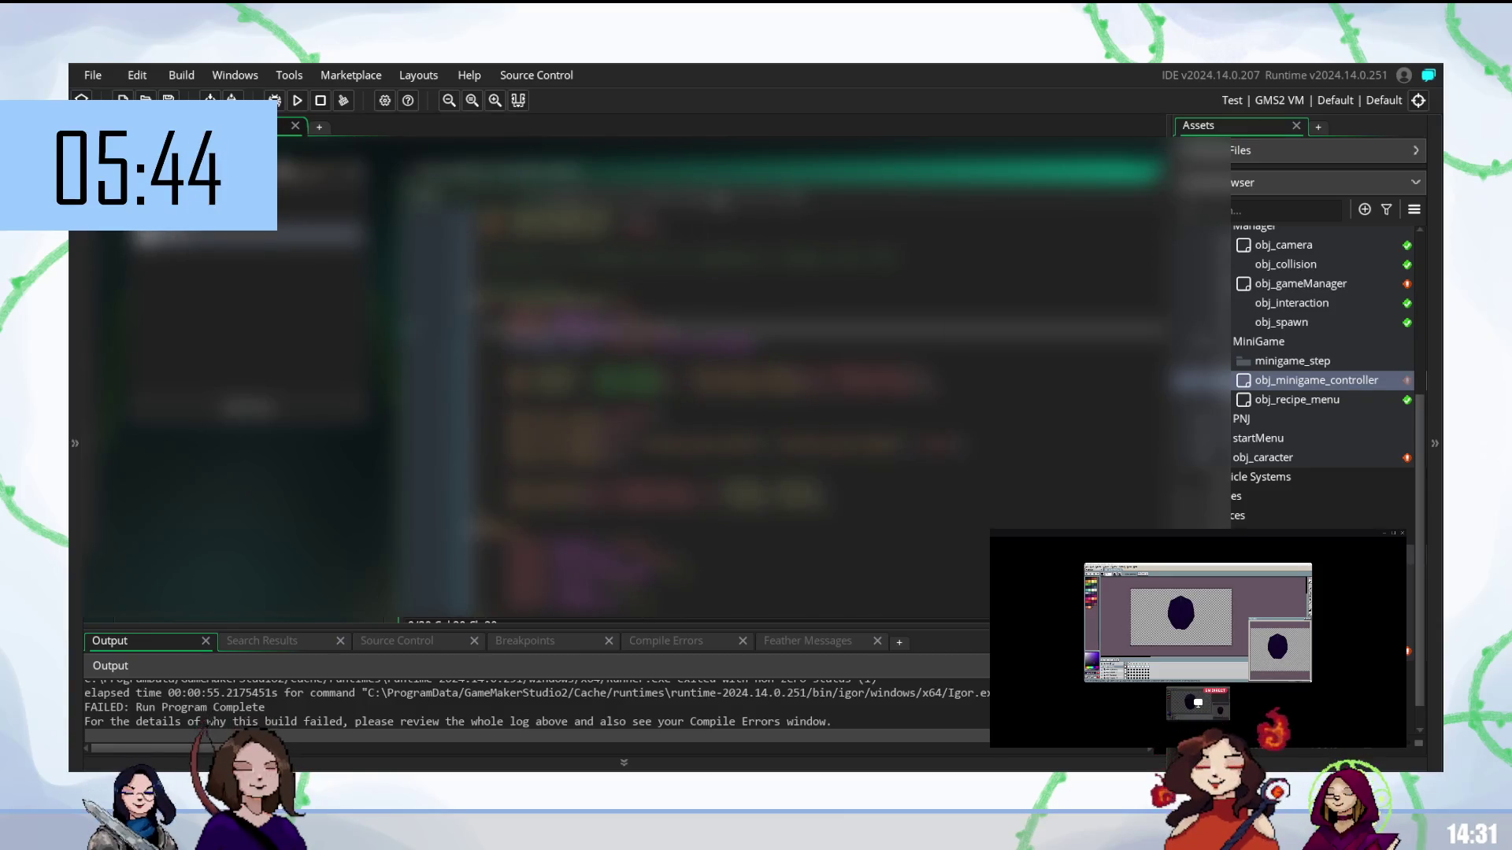
left_click(248, 213)
scroll(819, 379, "down", 10)
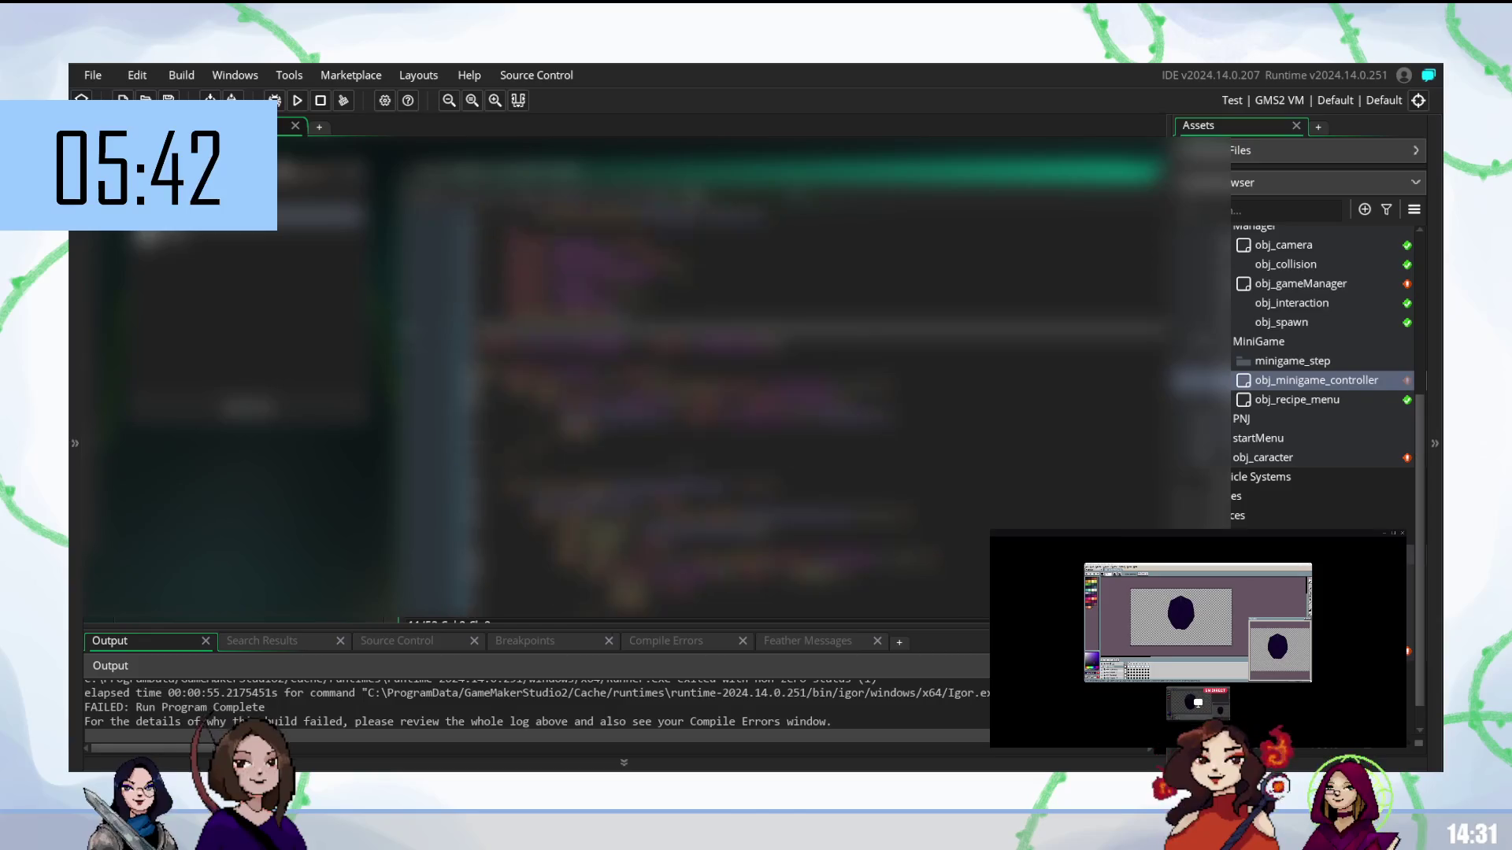
scroll(819, 378, "up", 3)
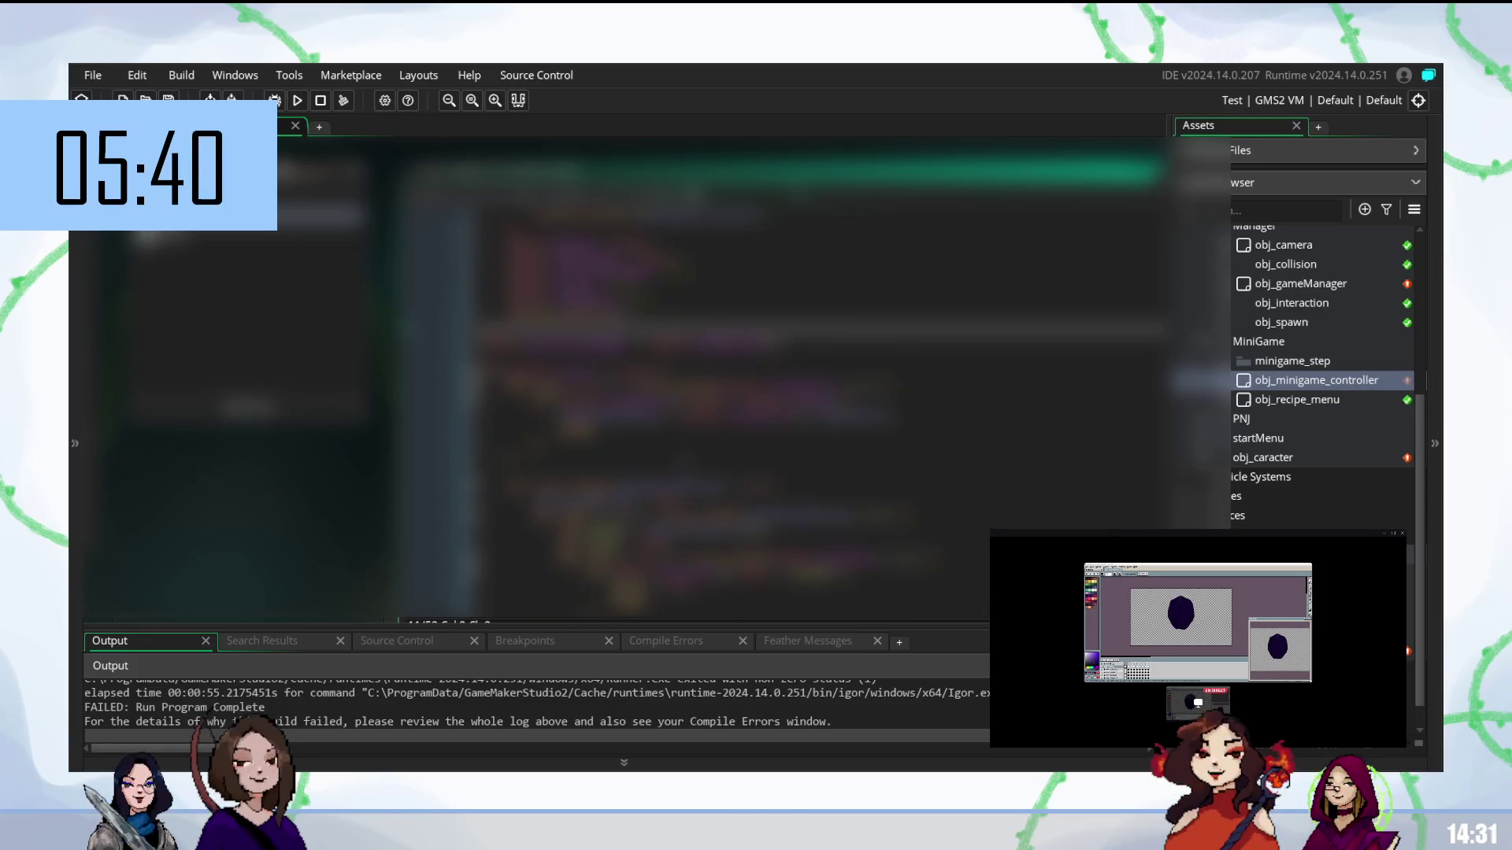
left_click_drag(800, 346, 485, 347)
left_click(552, 346)
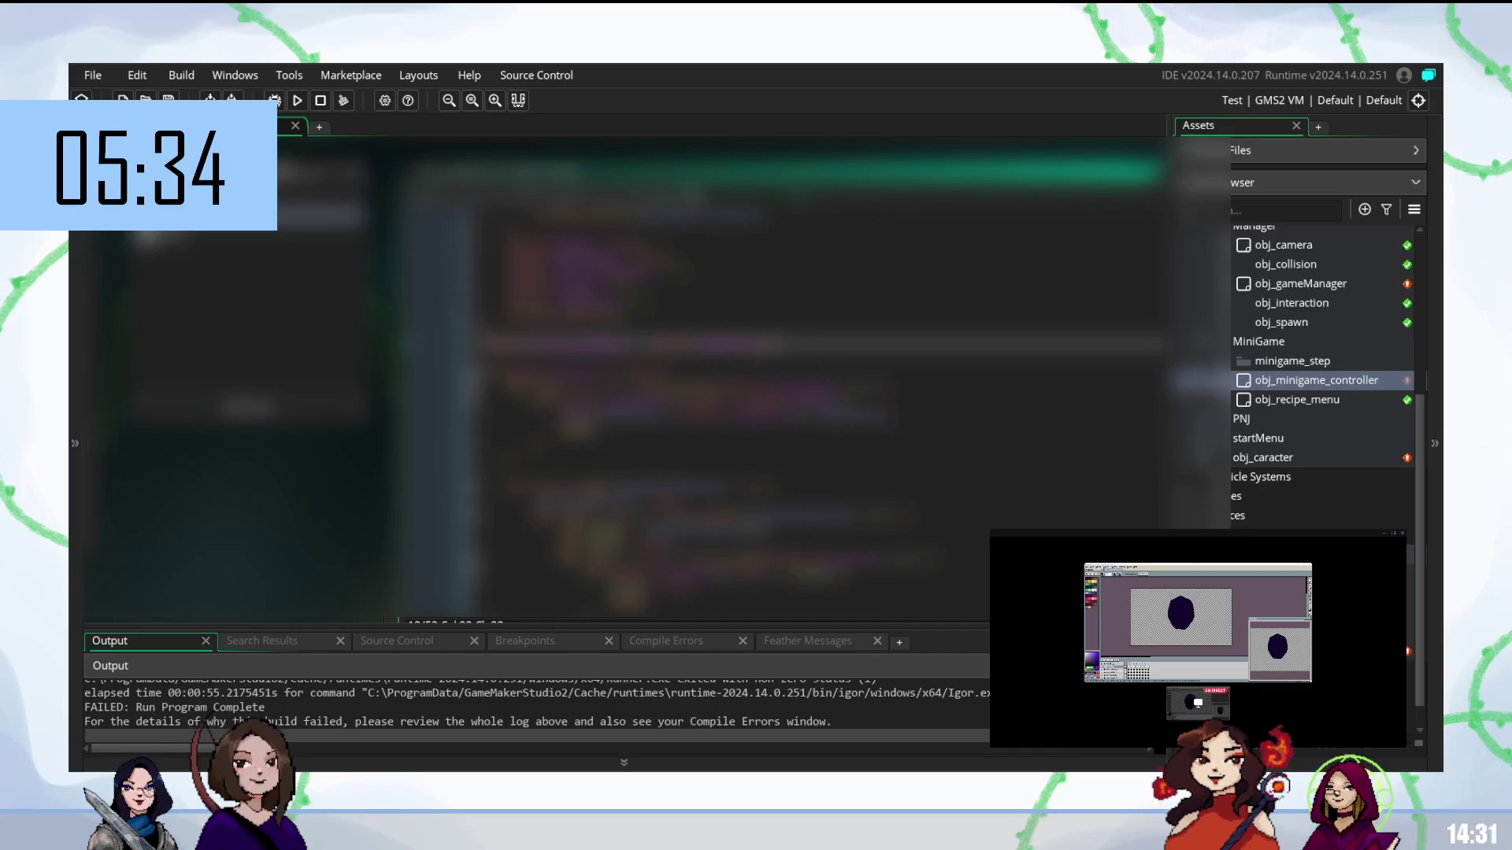
scroll(623, 377, "down", 1)
scroll(622, 378, "down", 2)
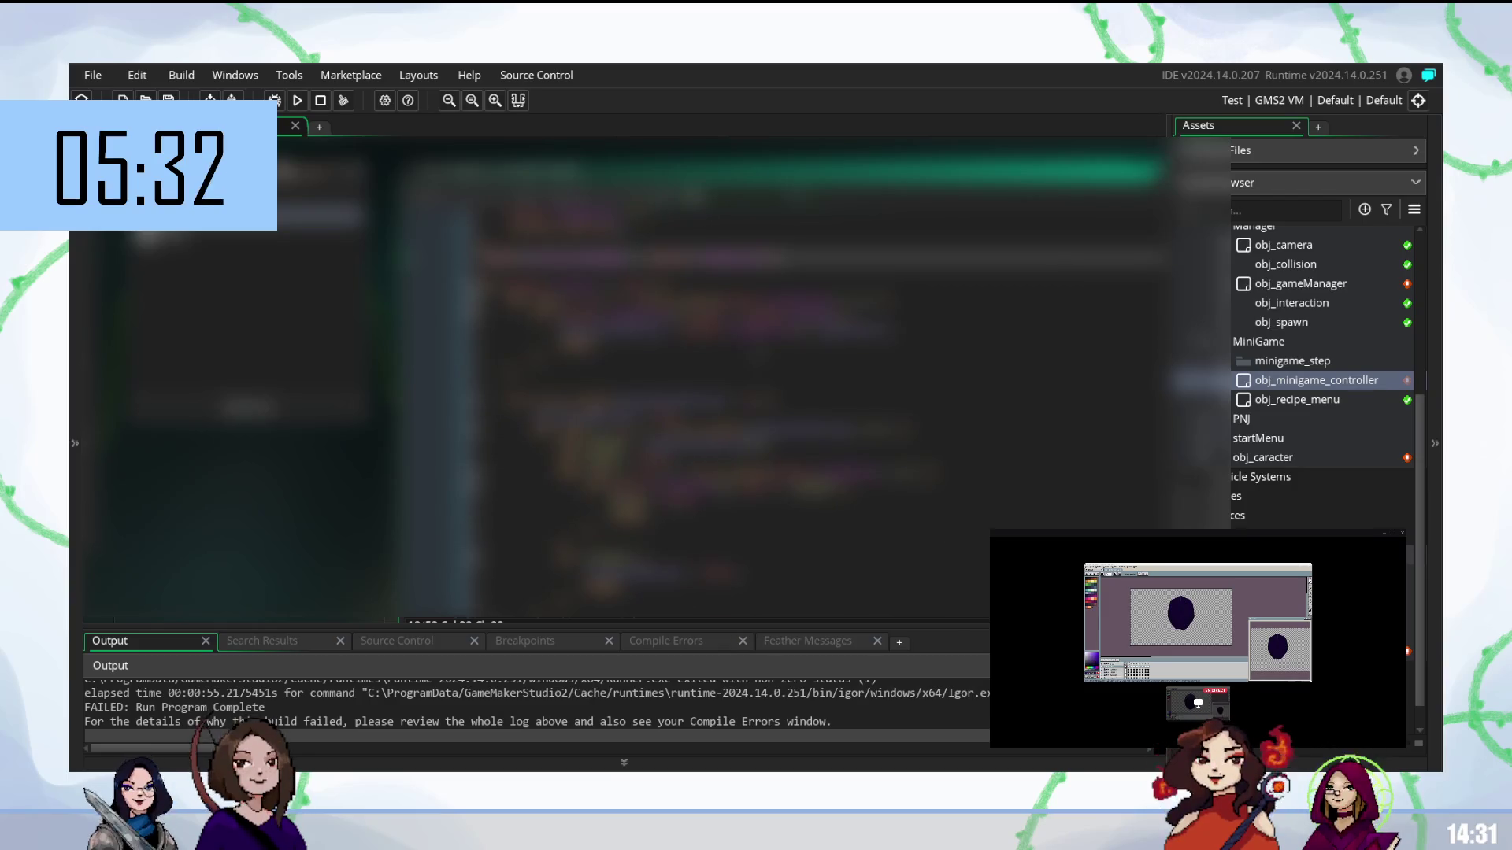
scroll(622, 377, "up", 1)
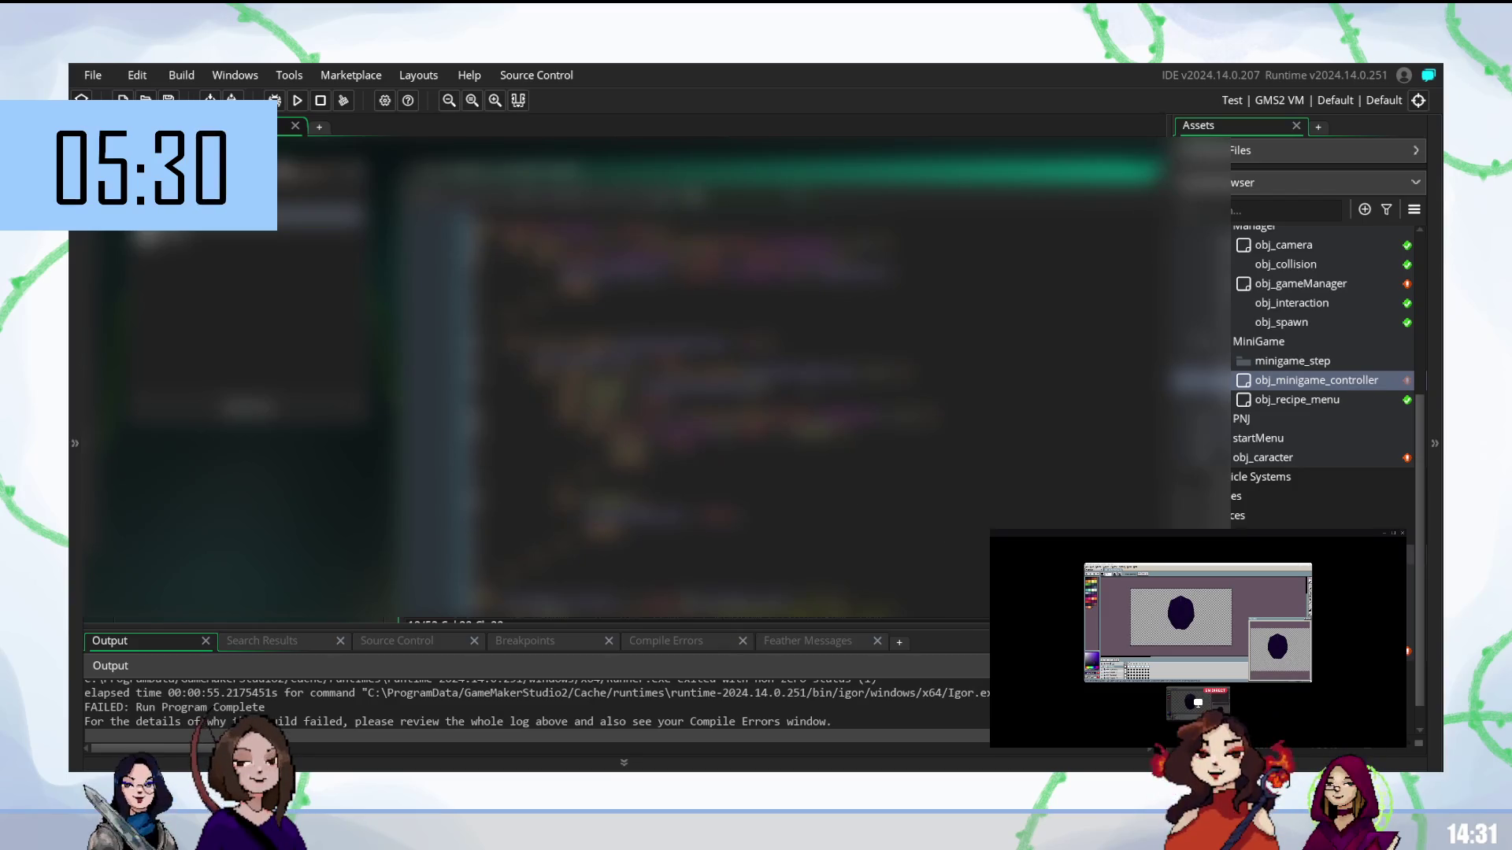
scroll(623, 379, "up", 2)
- Inspect code lines further down, selecting stretches of one line and stepping between neighbouring lines
left_click(630, 392)
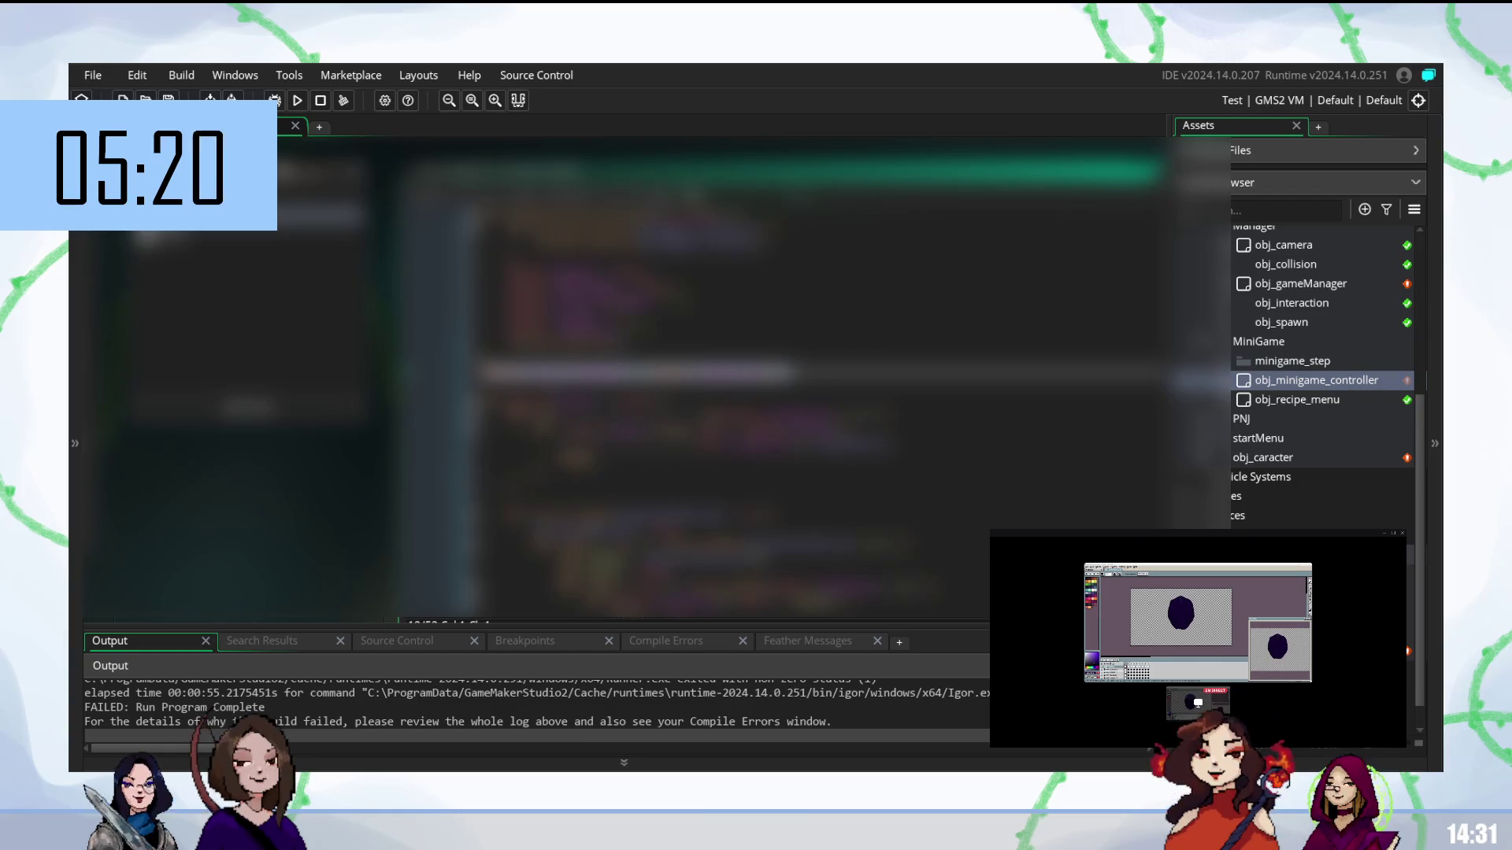
scroll(621, 378, "down", 3)
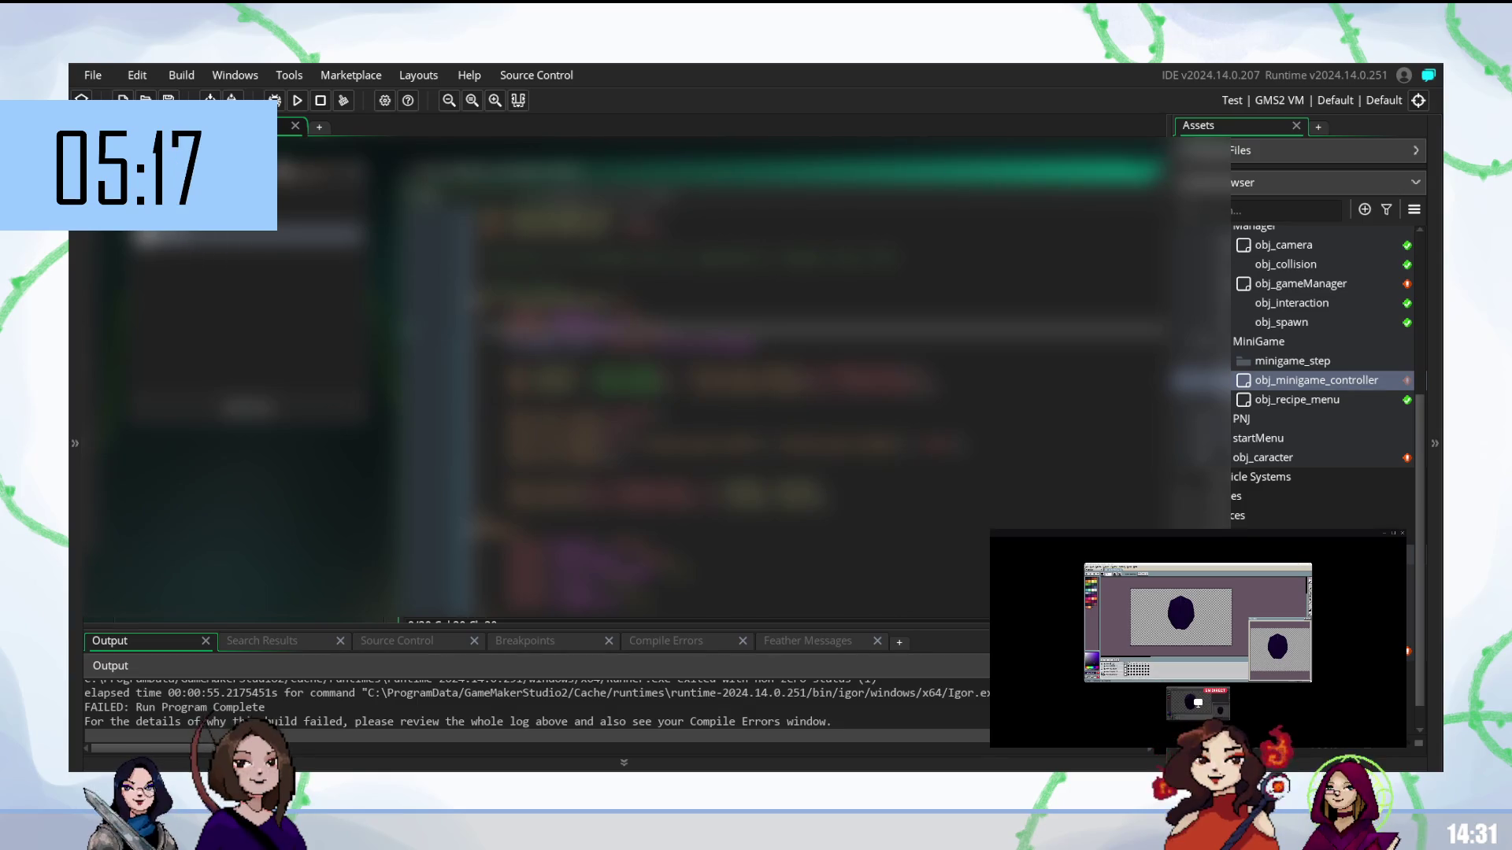
scroll(623, 379, "down", 2)
scroll(623, 378, "down", 2)
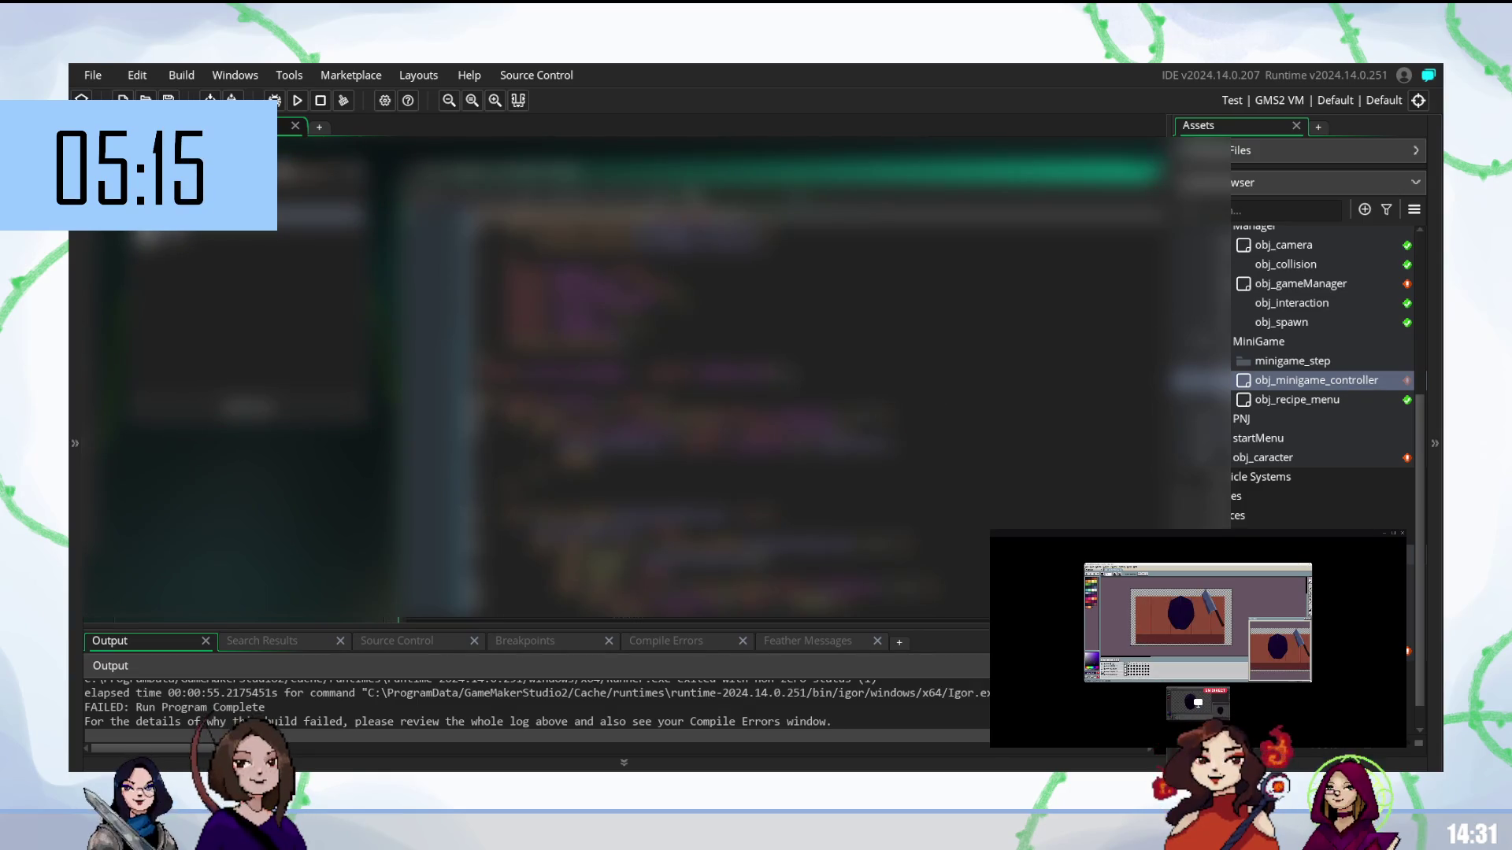
left_click_drag(529, 370, 803, 370)
left_click_drag(530, 370, 485, 370)
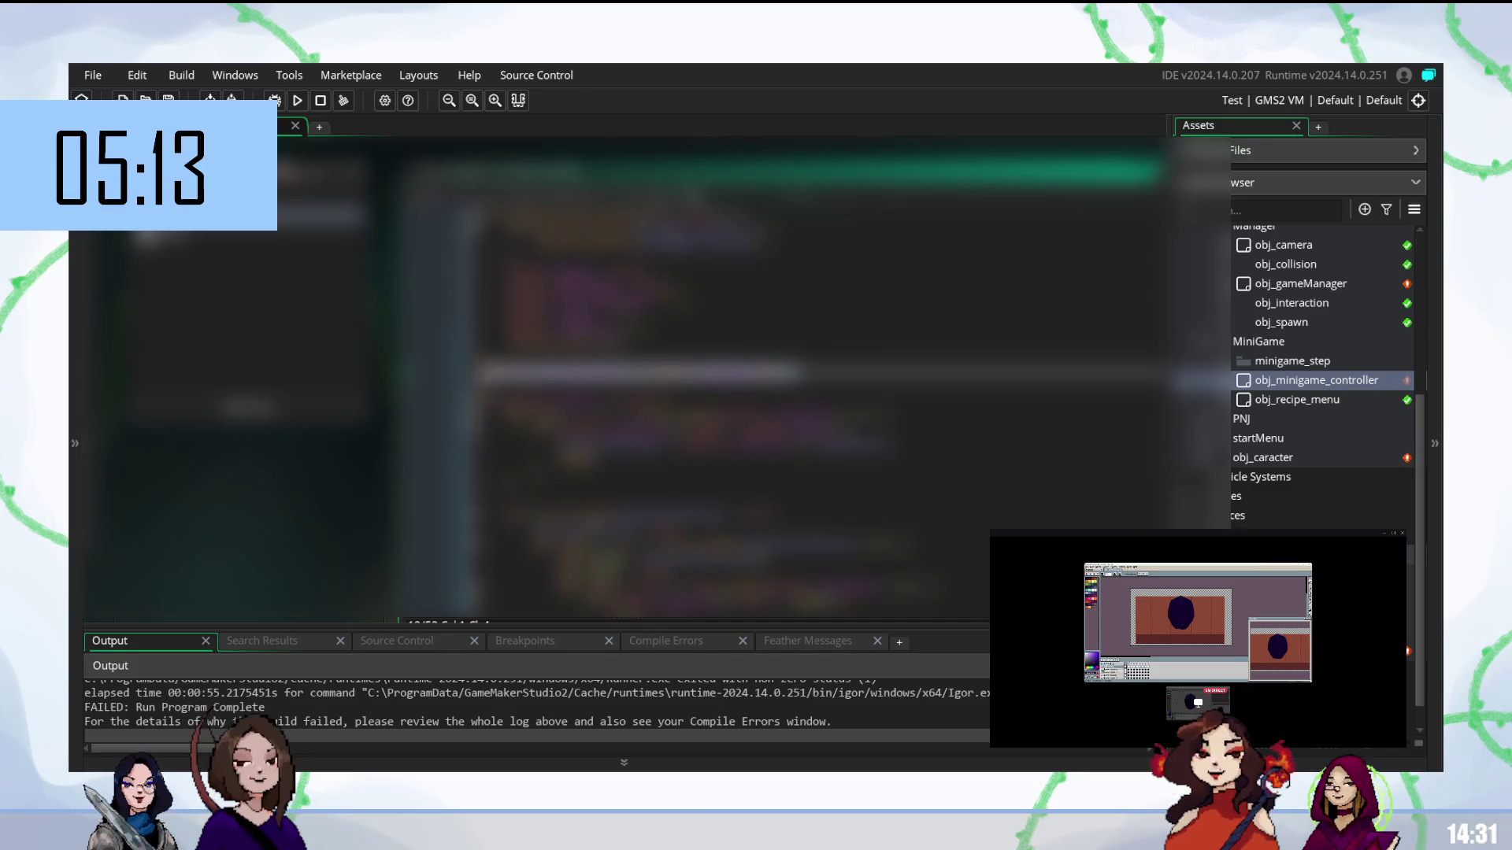
left_click(630, 370)
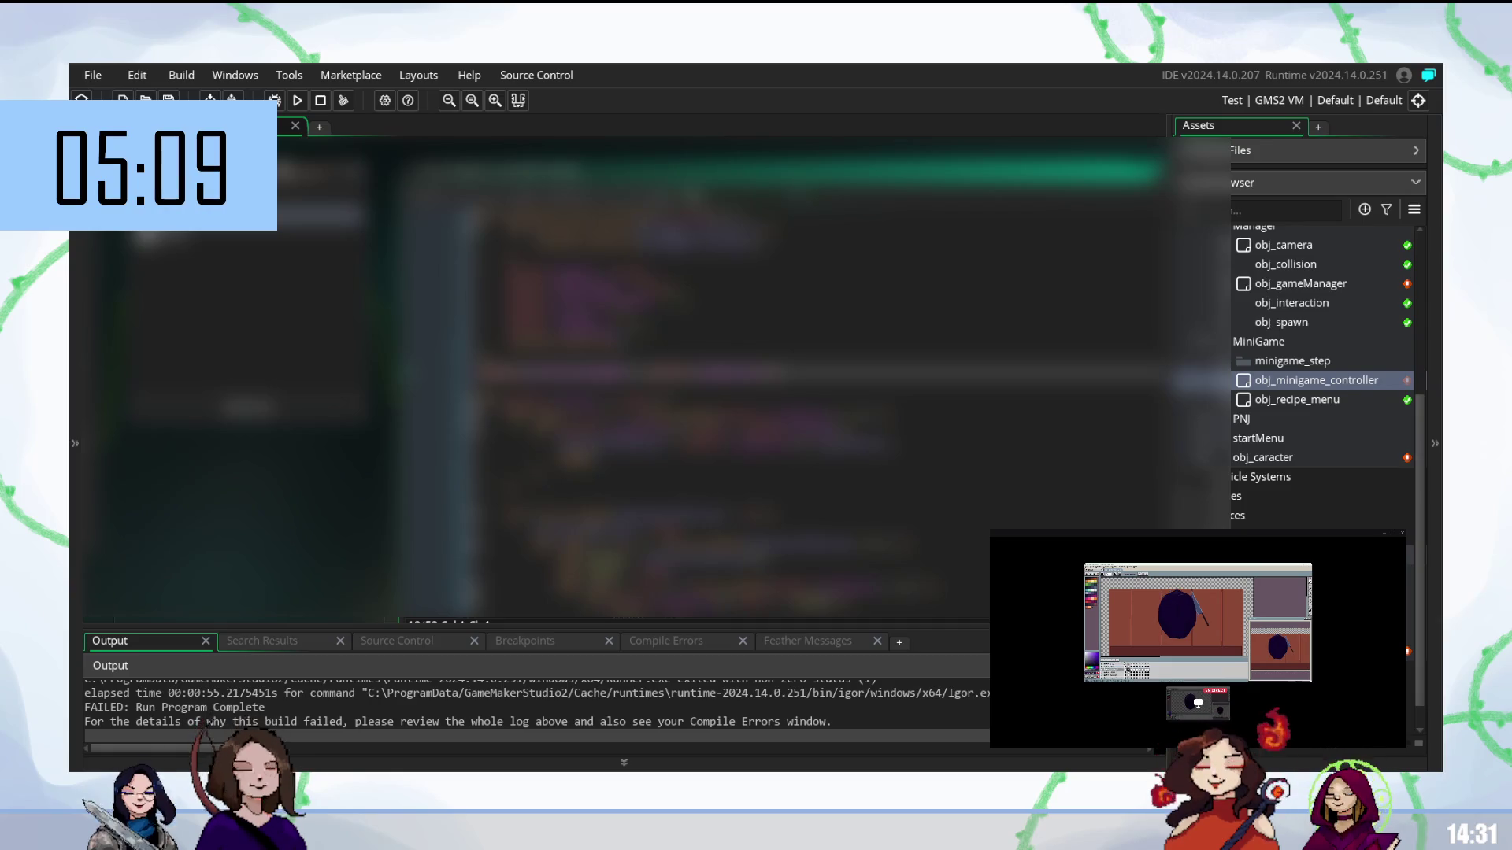
left_click(629, 355)
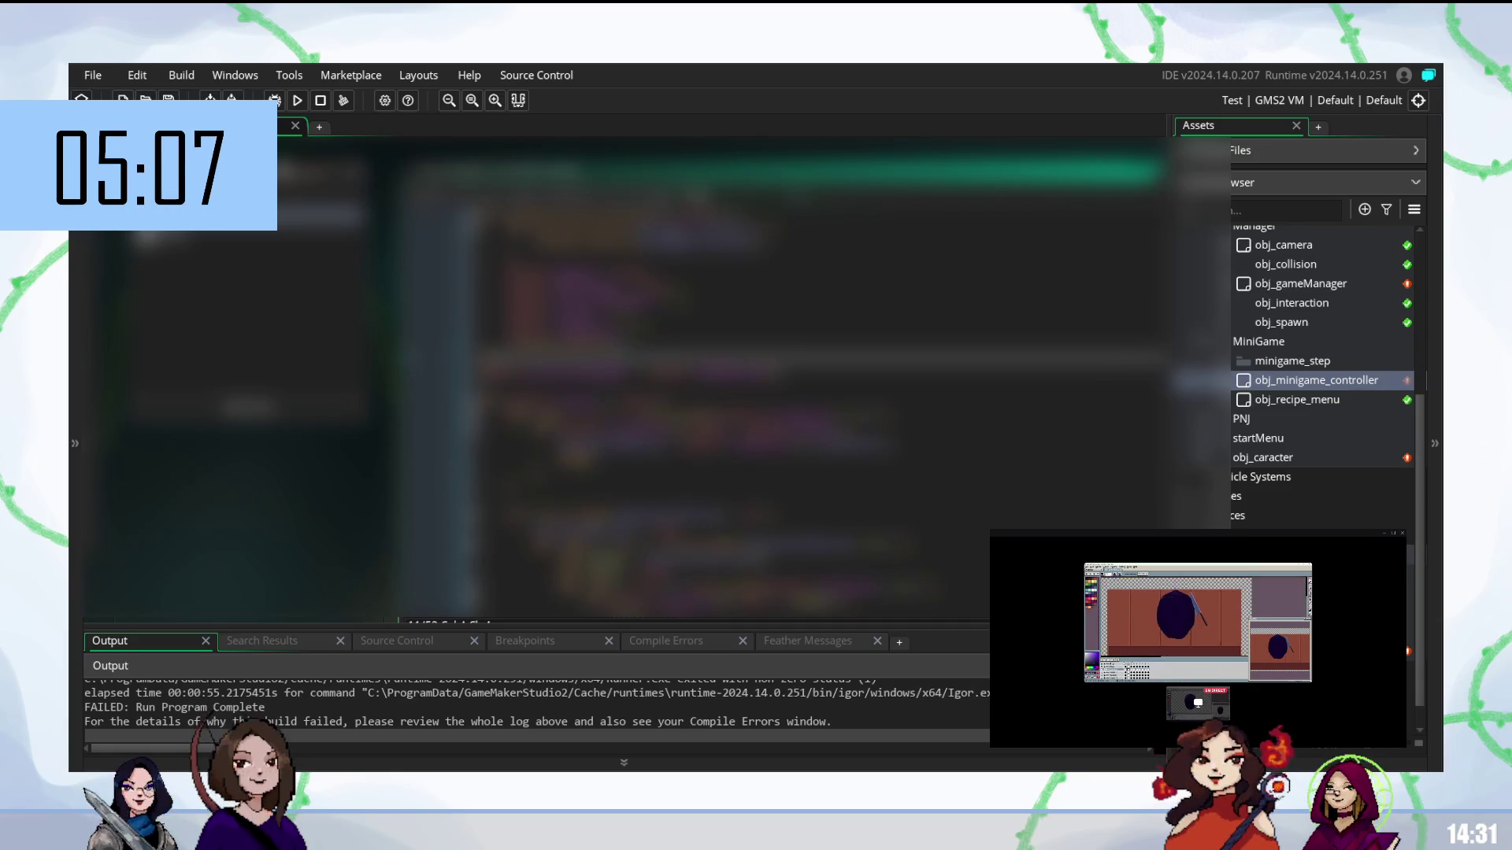
left_click(630, 375)
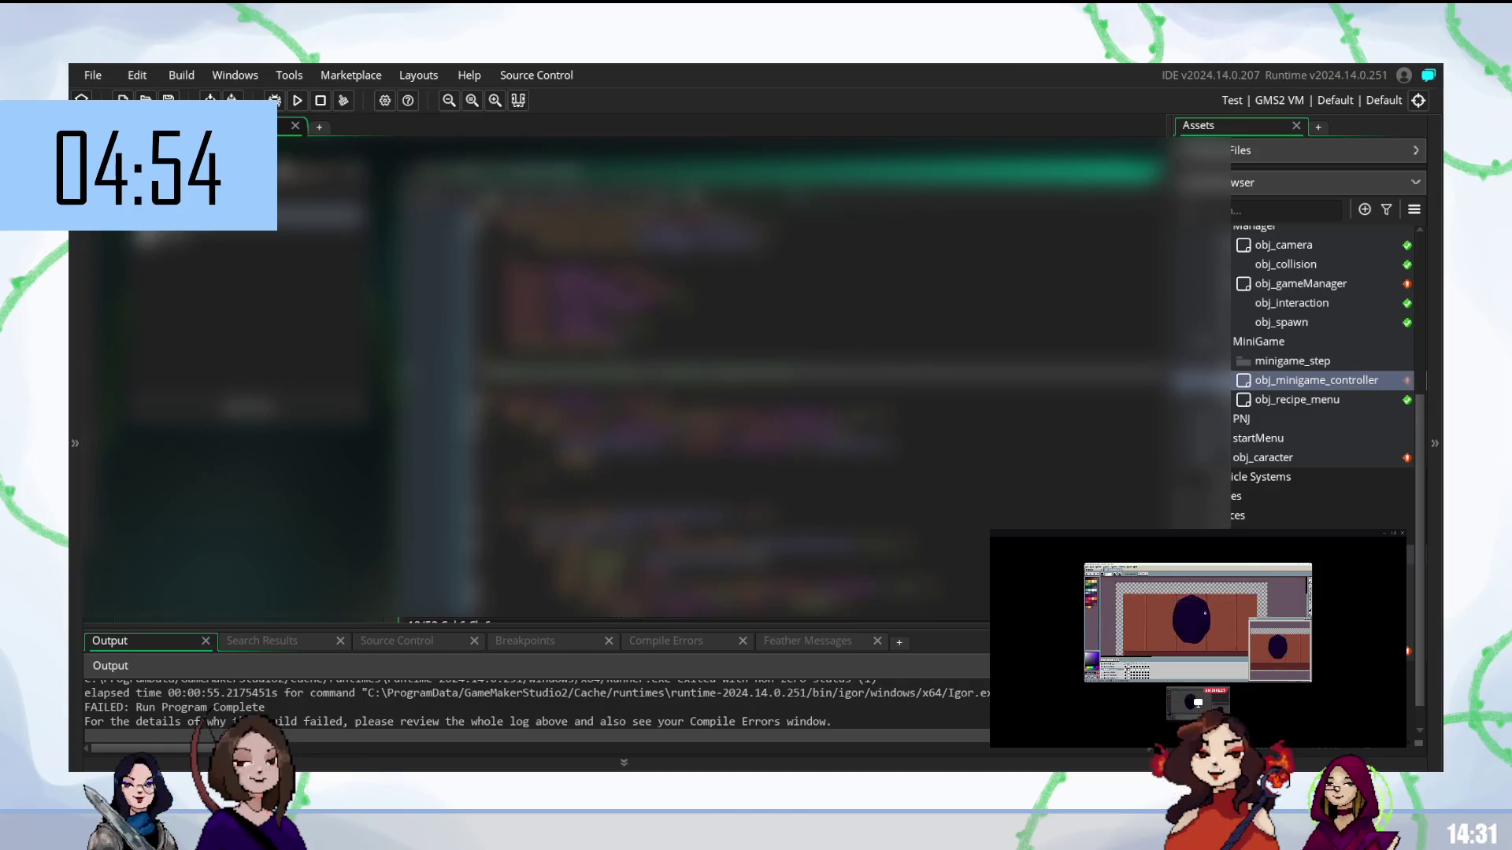
- View the next event's code line by line, then build and run the game
left_click(249, 236)
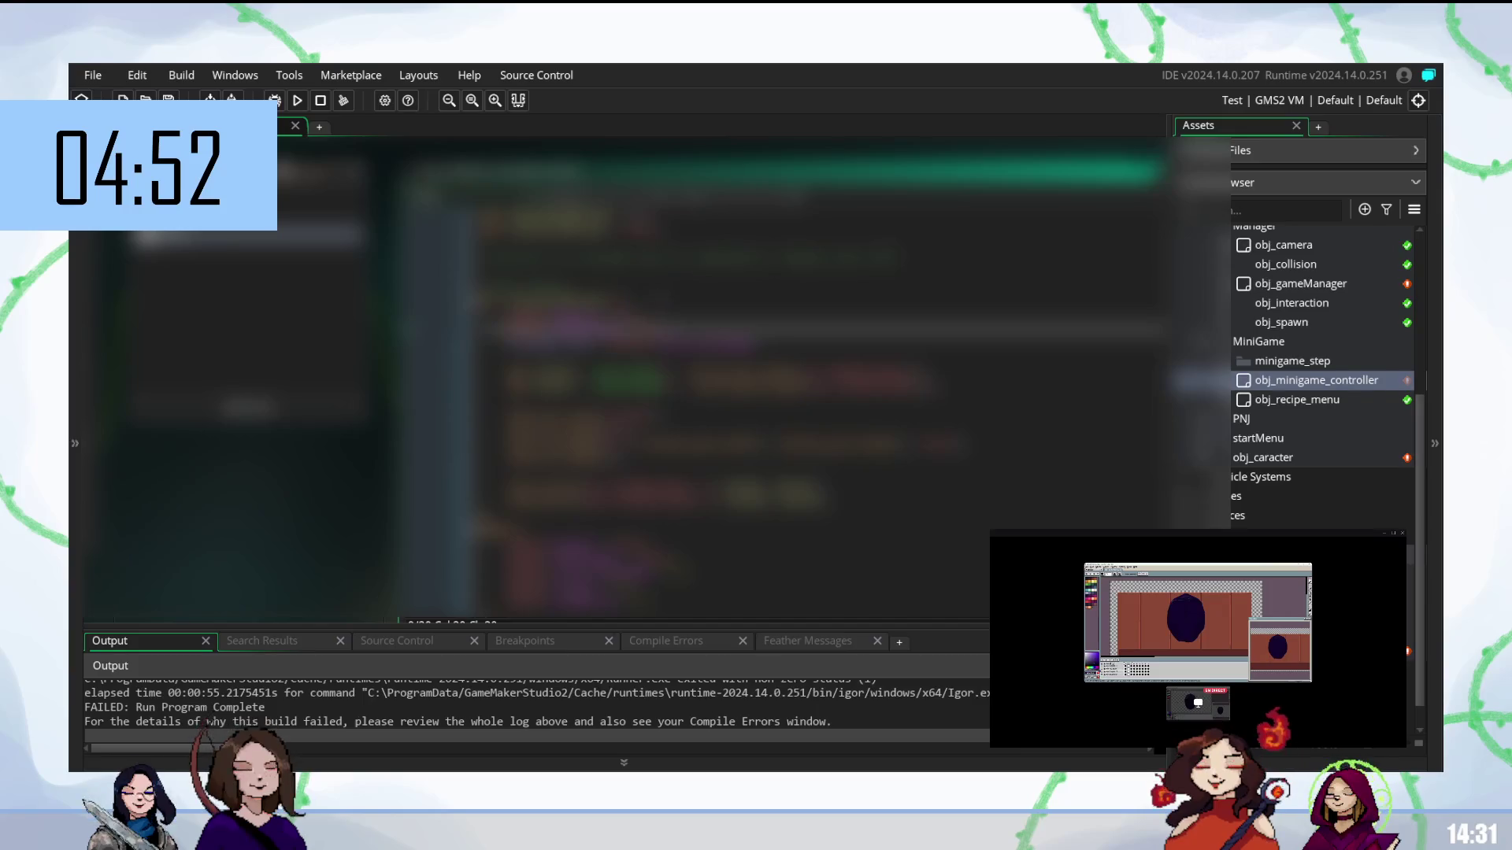
left_click(552, 273)
left_click(552, 315)
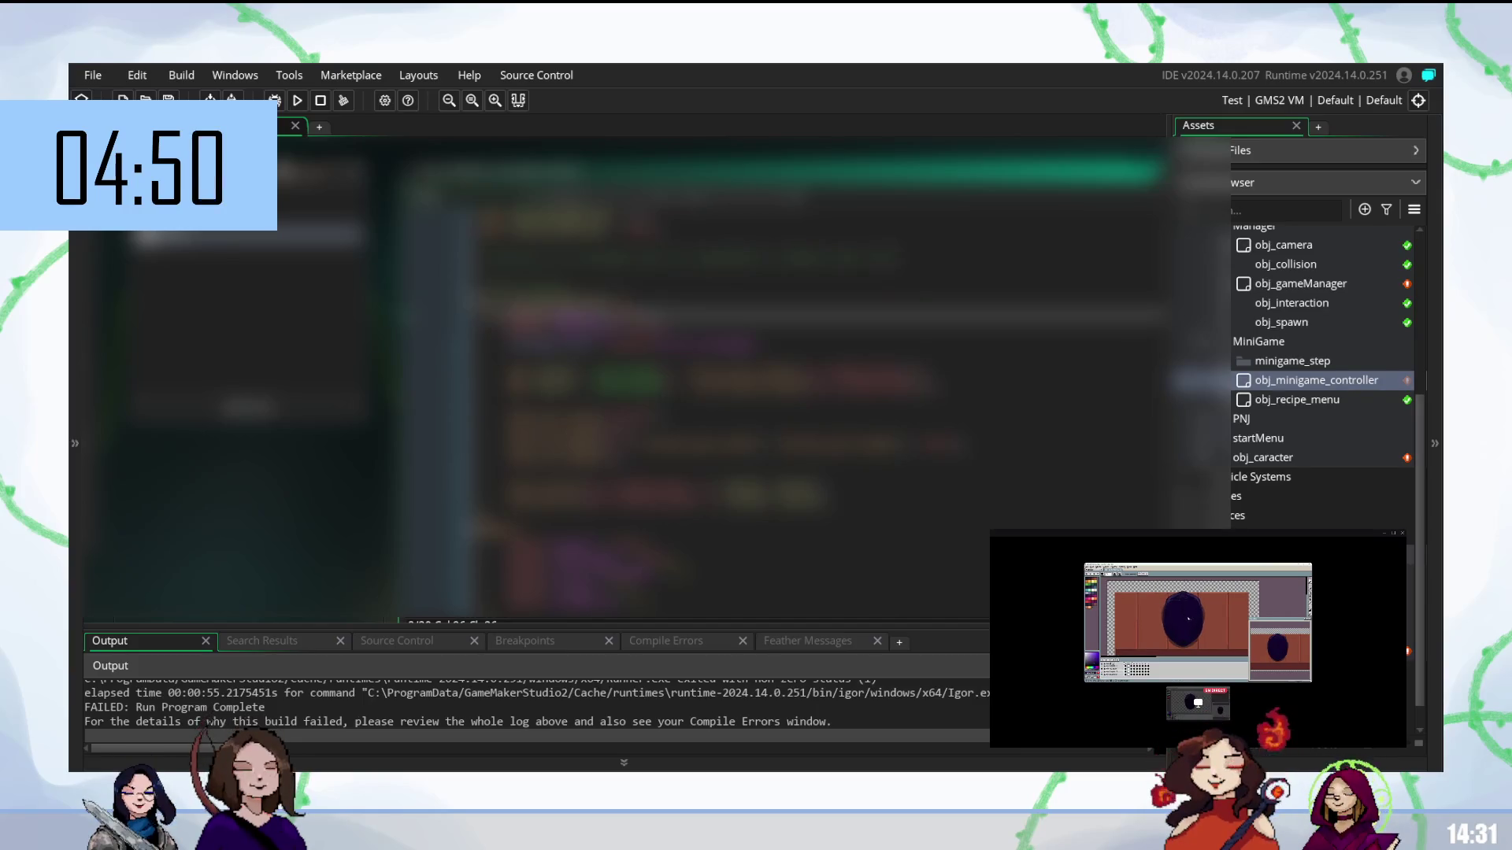
left_click(599, 295)
left_click(520, 331)
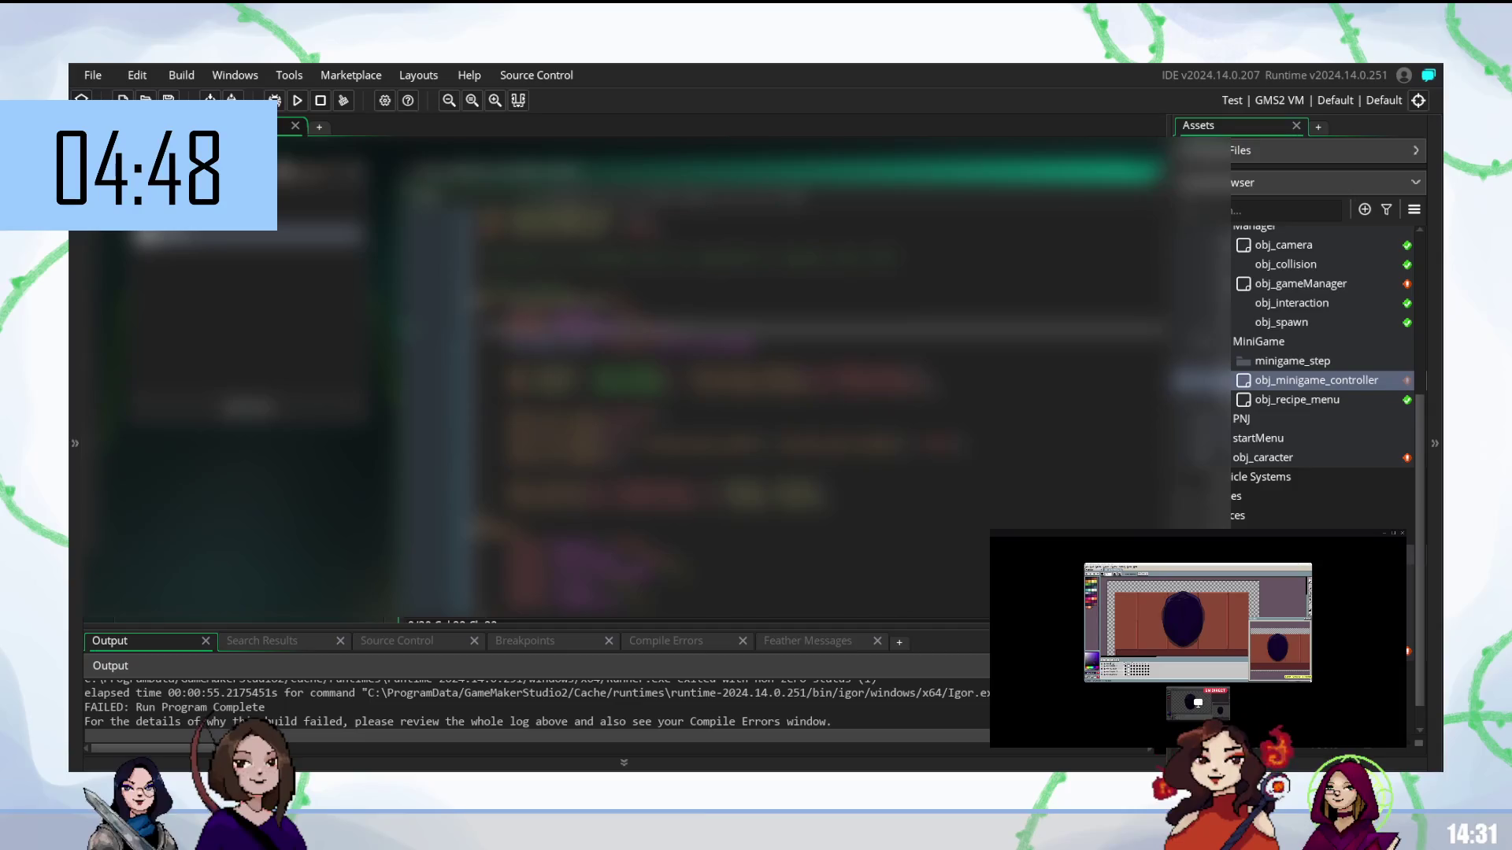
left_click(519, 351)
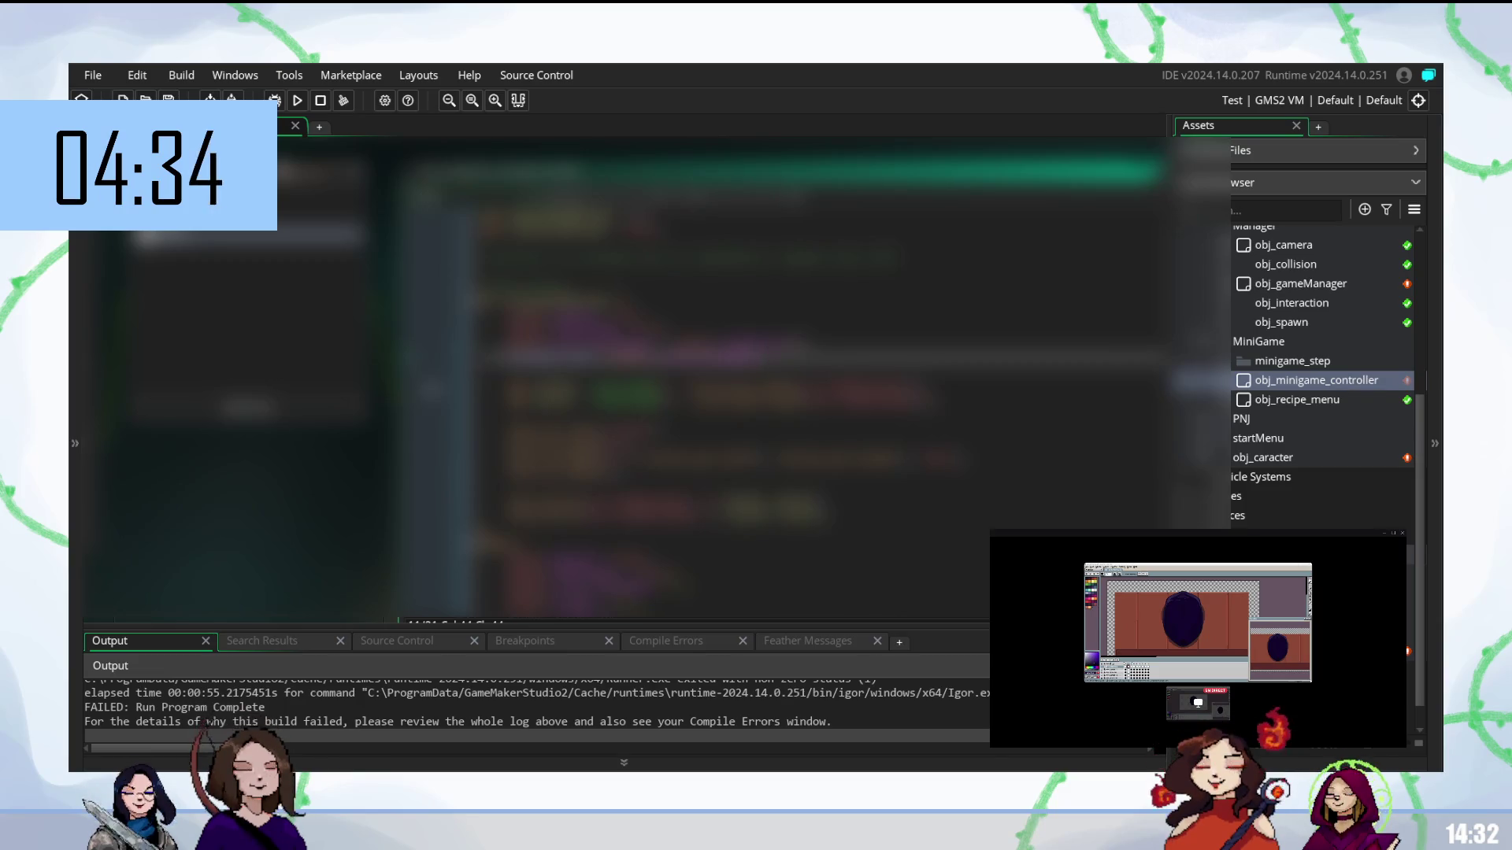
key("F5")
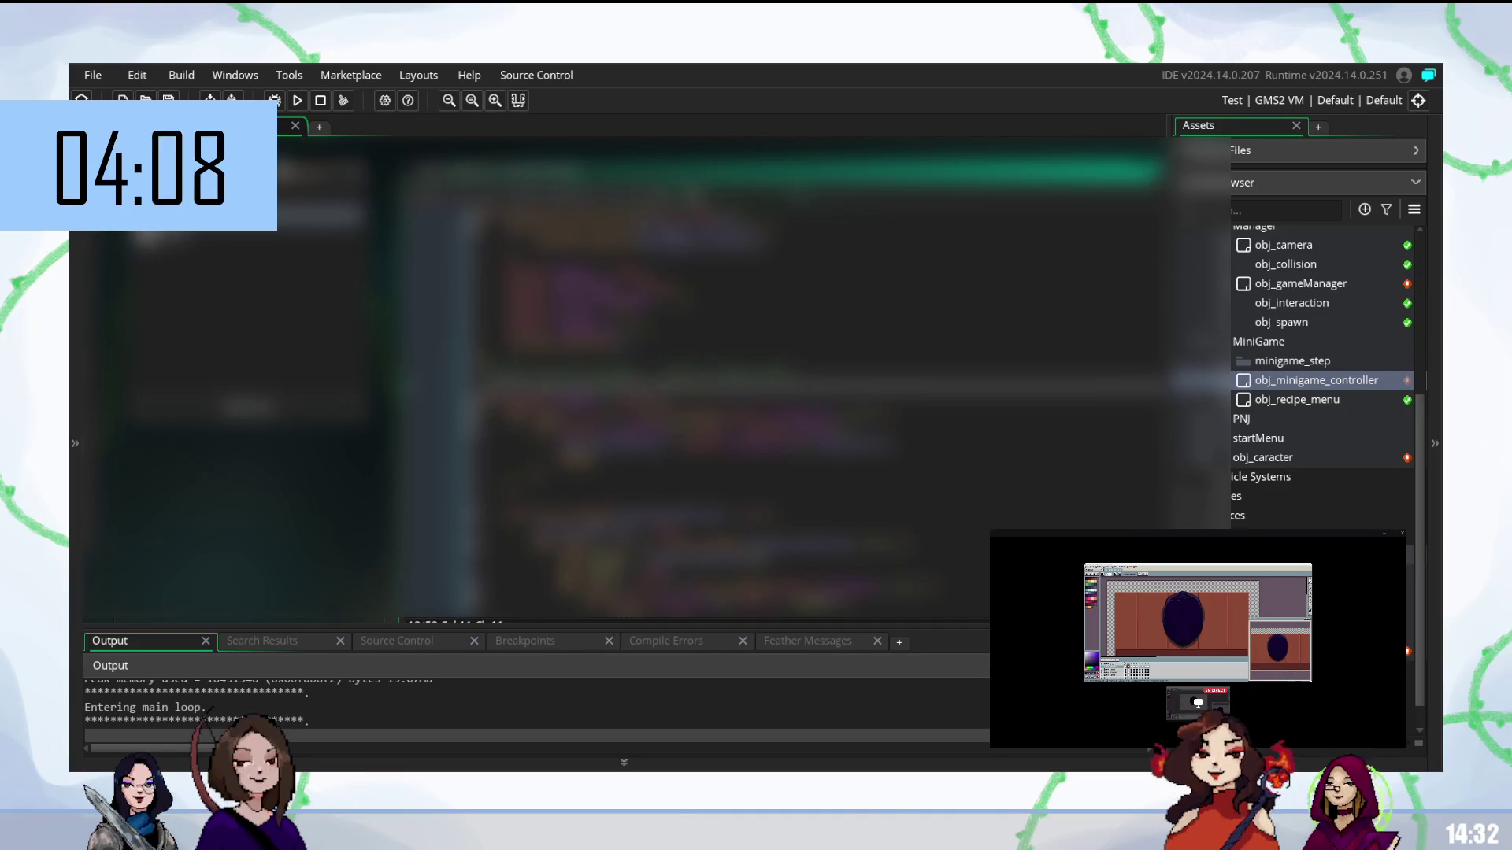
- Scroll down the event code, then select a word on a line near the top
left_click(552, 459)
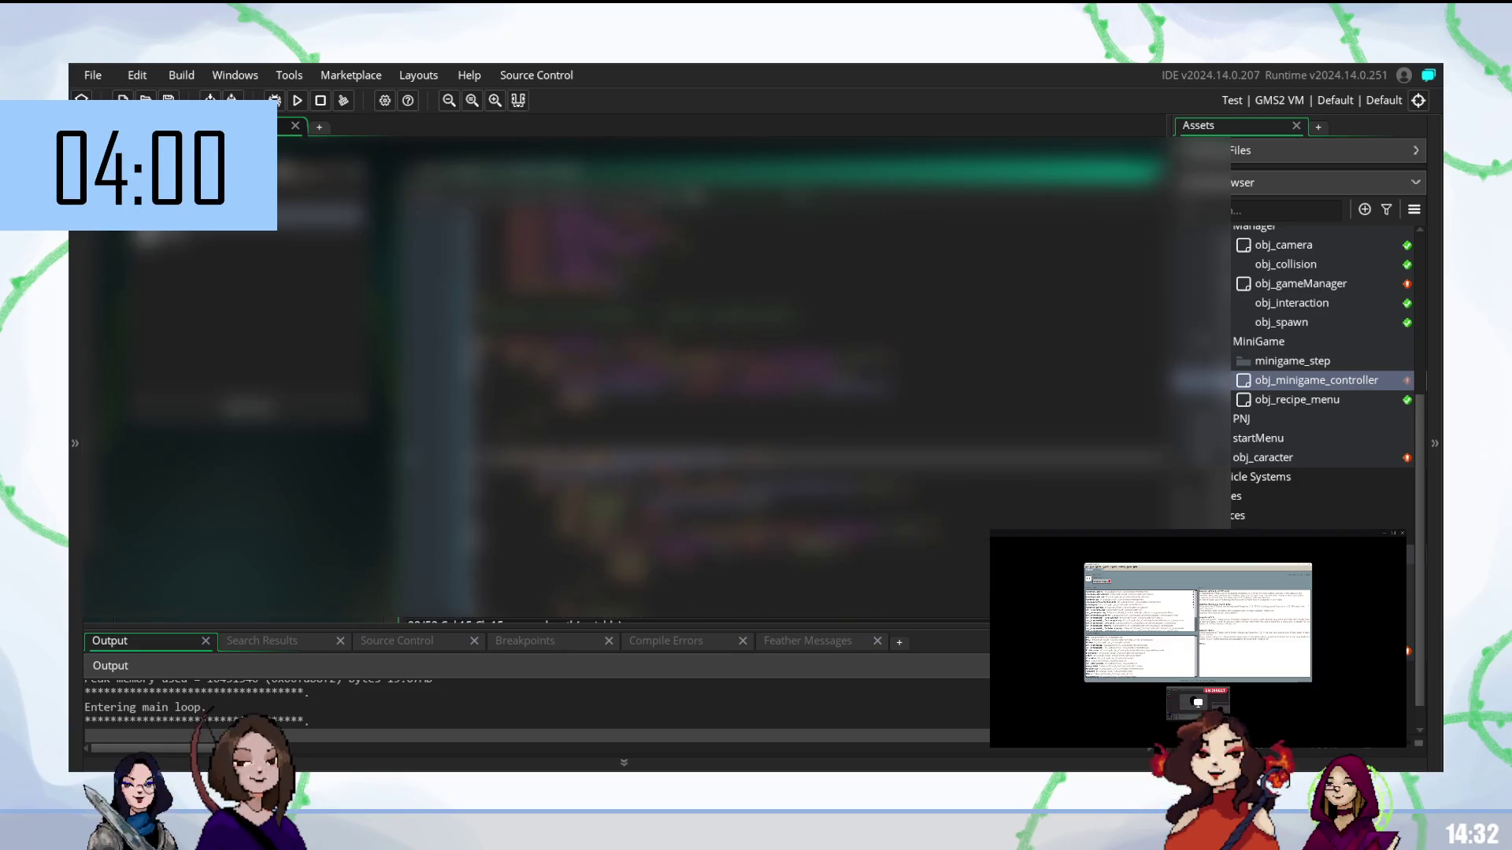
scroll(788, 394, "down", 1)
scroll(788, 394, "down", 2)
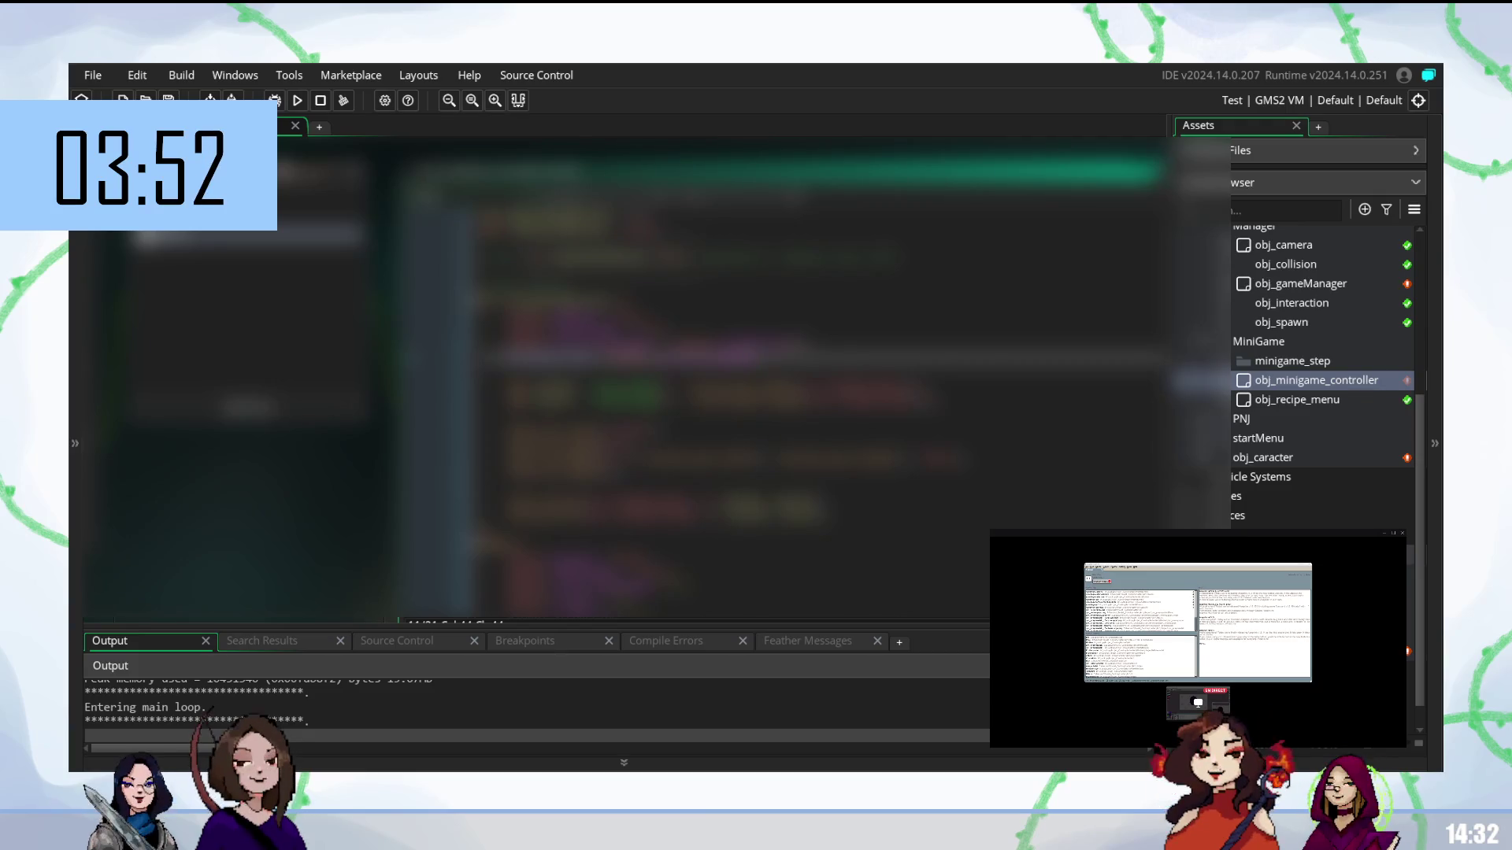
left_click(637, 216)
double_click(636, 216)
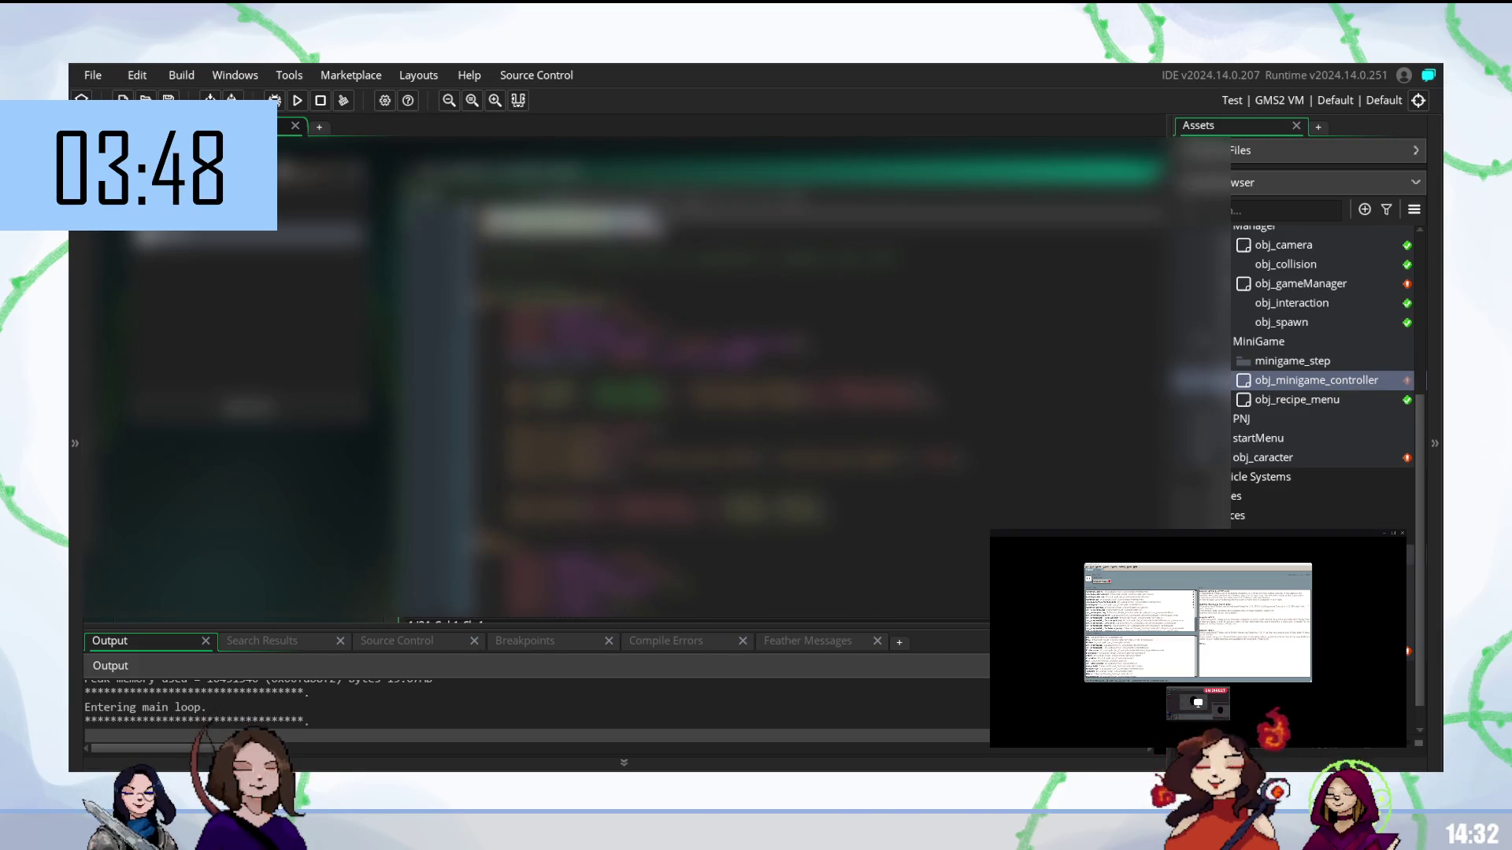
- Replace the event's whole code with the pasted clipboard text and add new lines
key("ctrl+a")
key("ctrl+v")
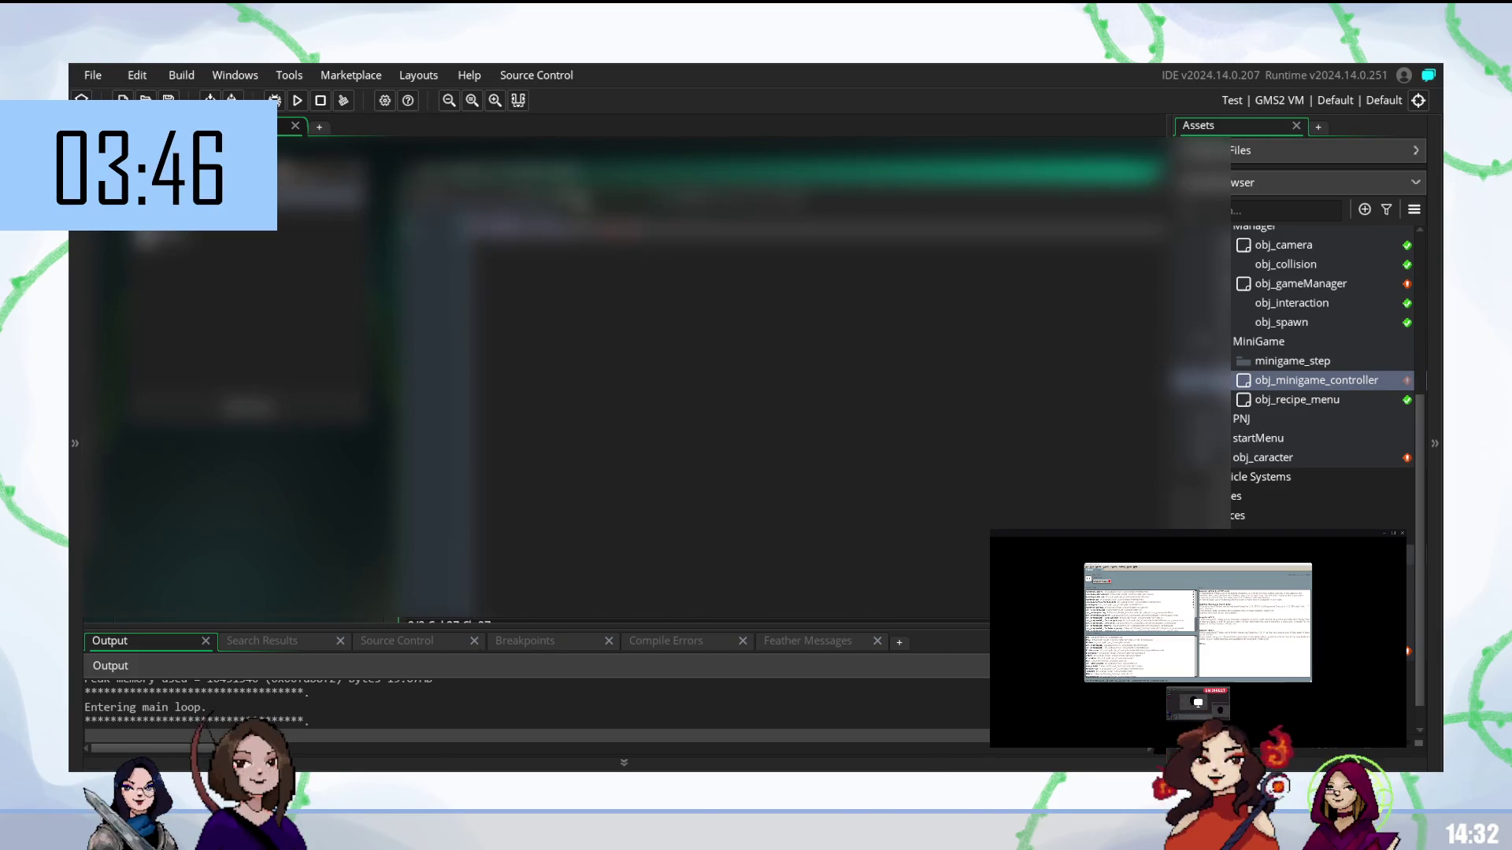
key("Return")
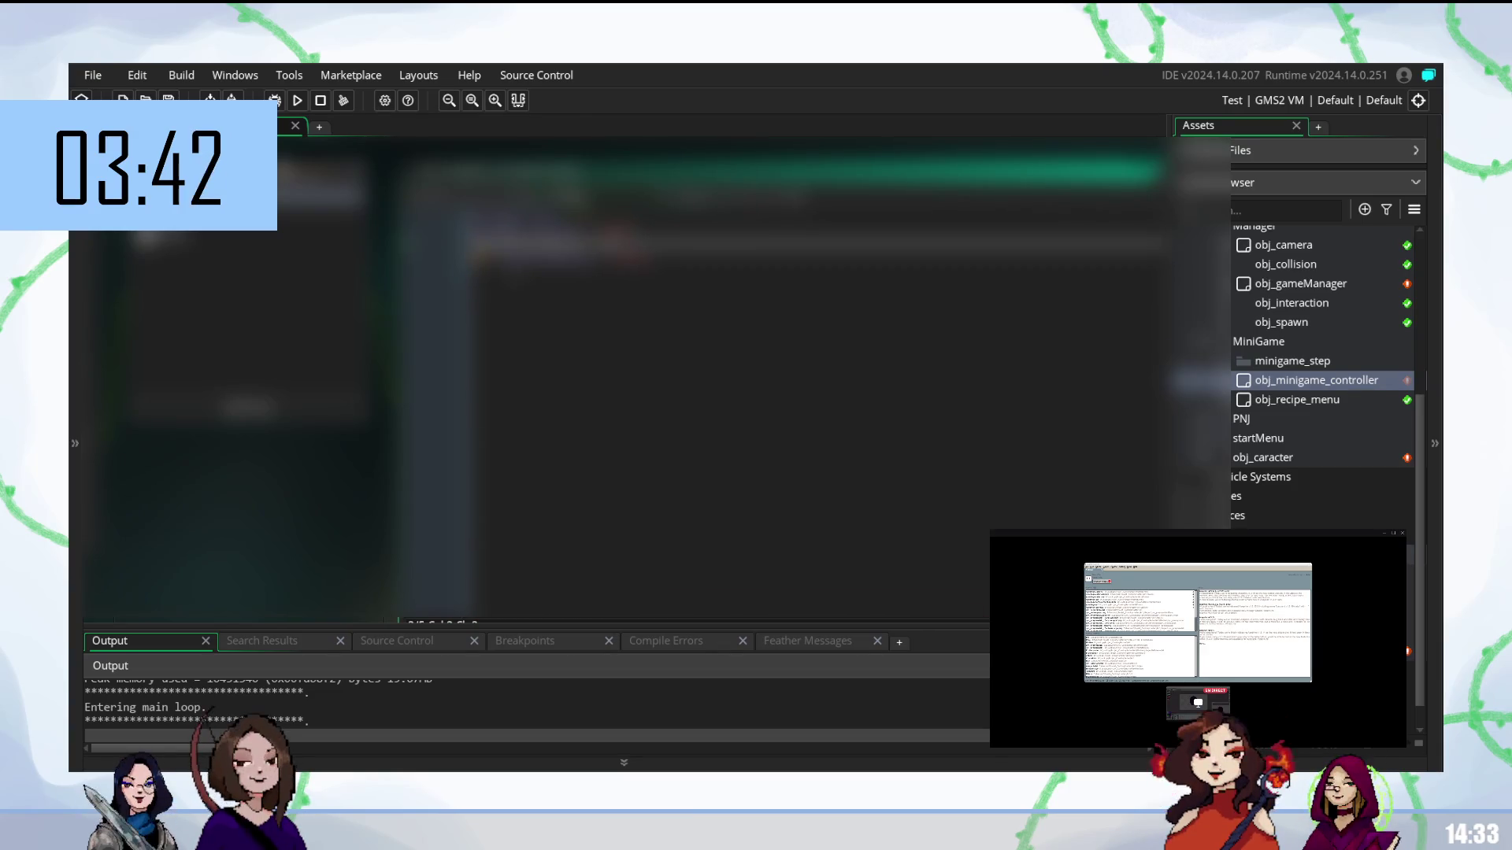
key("Return")
key("Return")
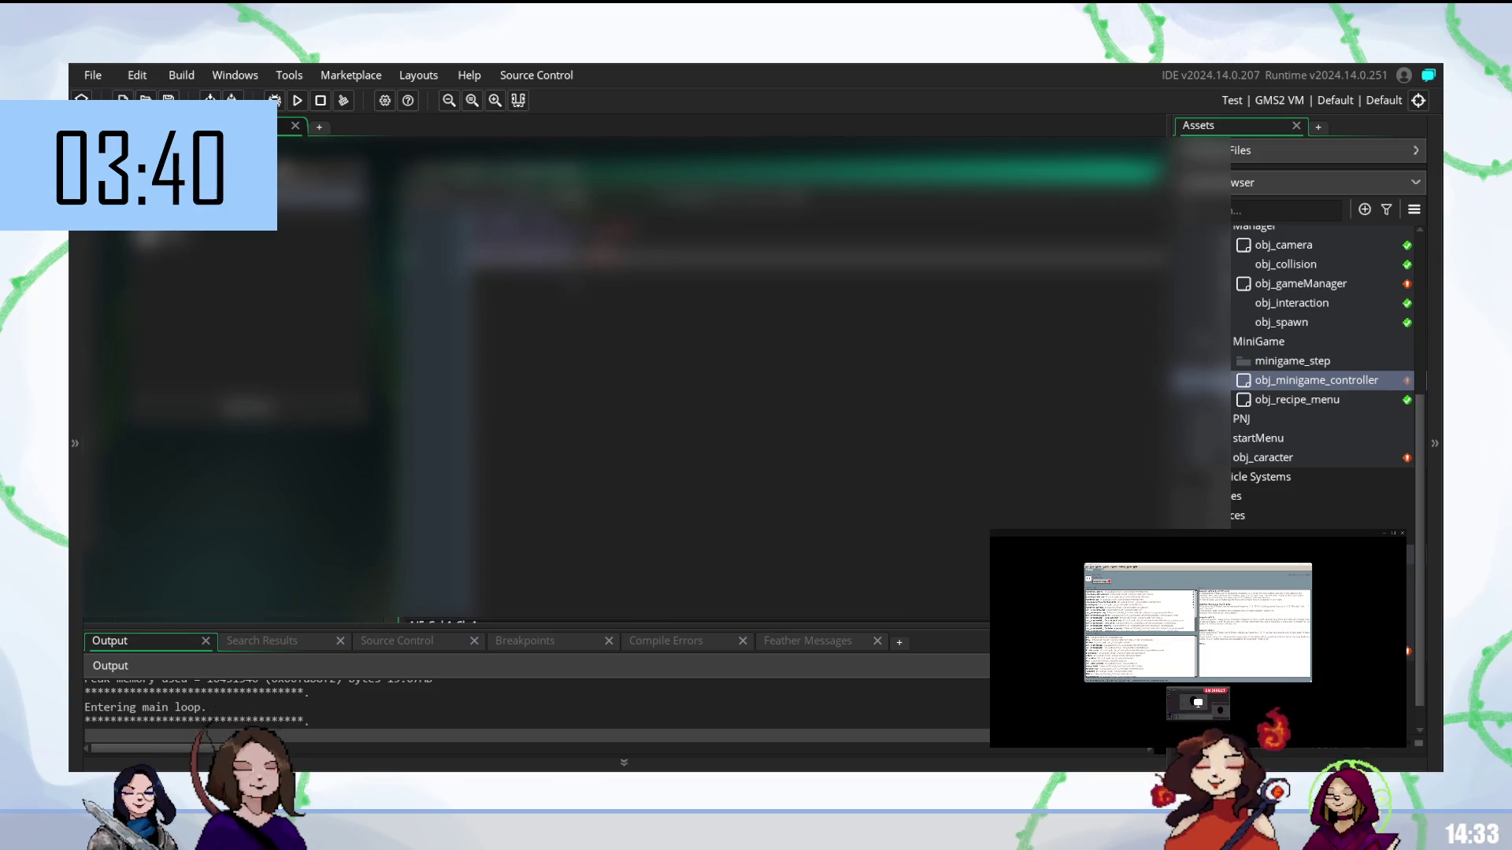
key("Up")
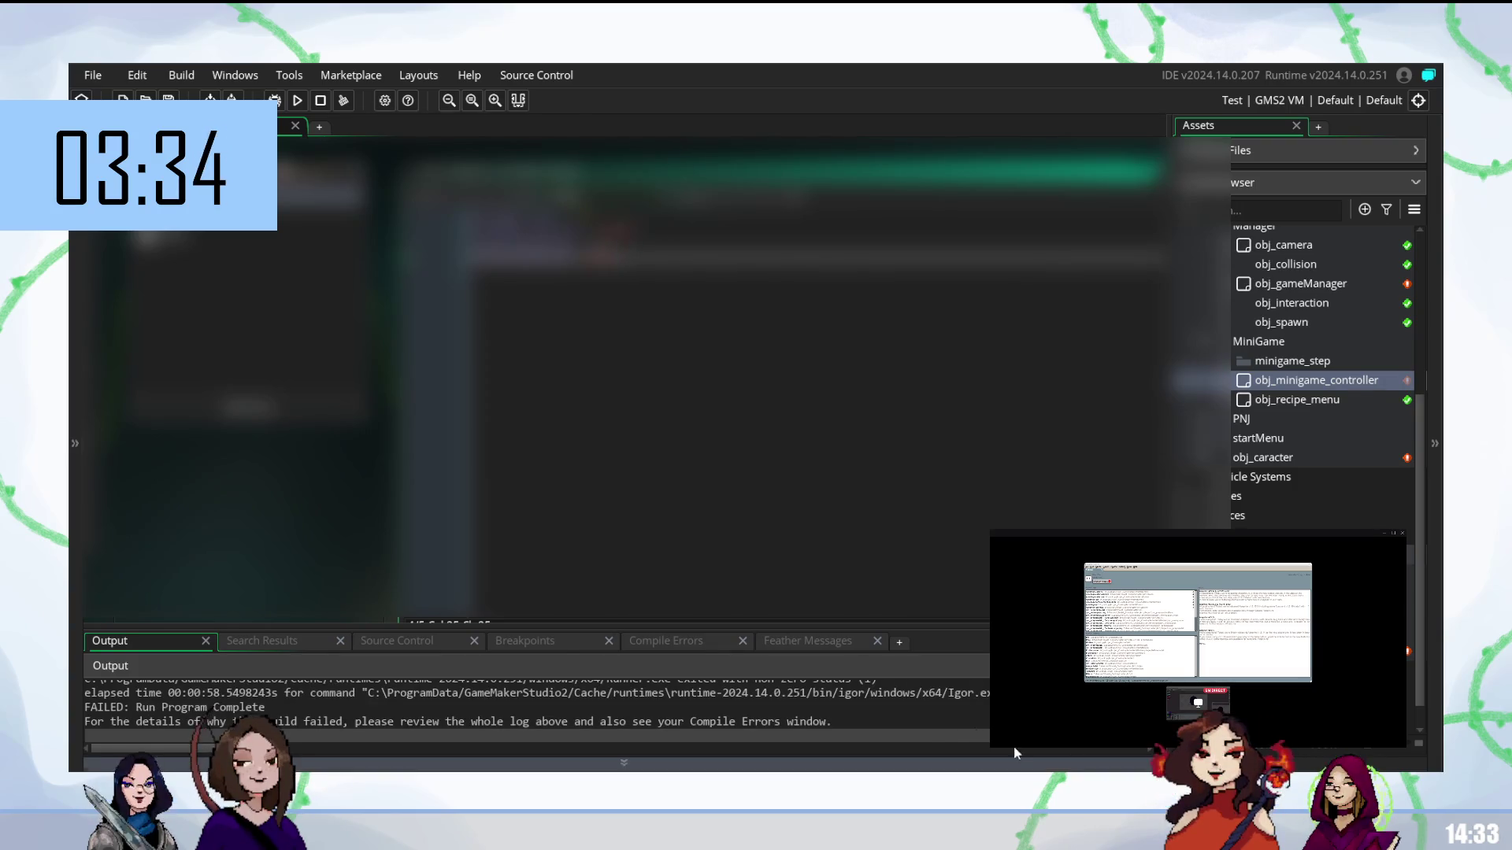
- Rebuild and run the game with F5 to test the trimmed event code
key("Down")
key("F5")
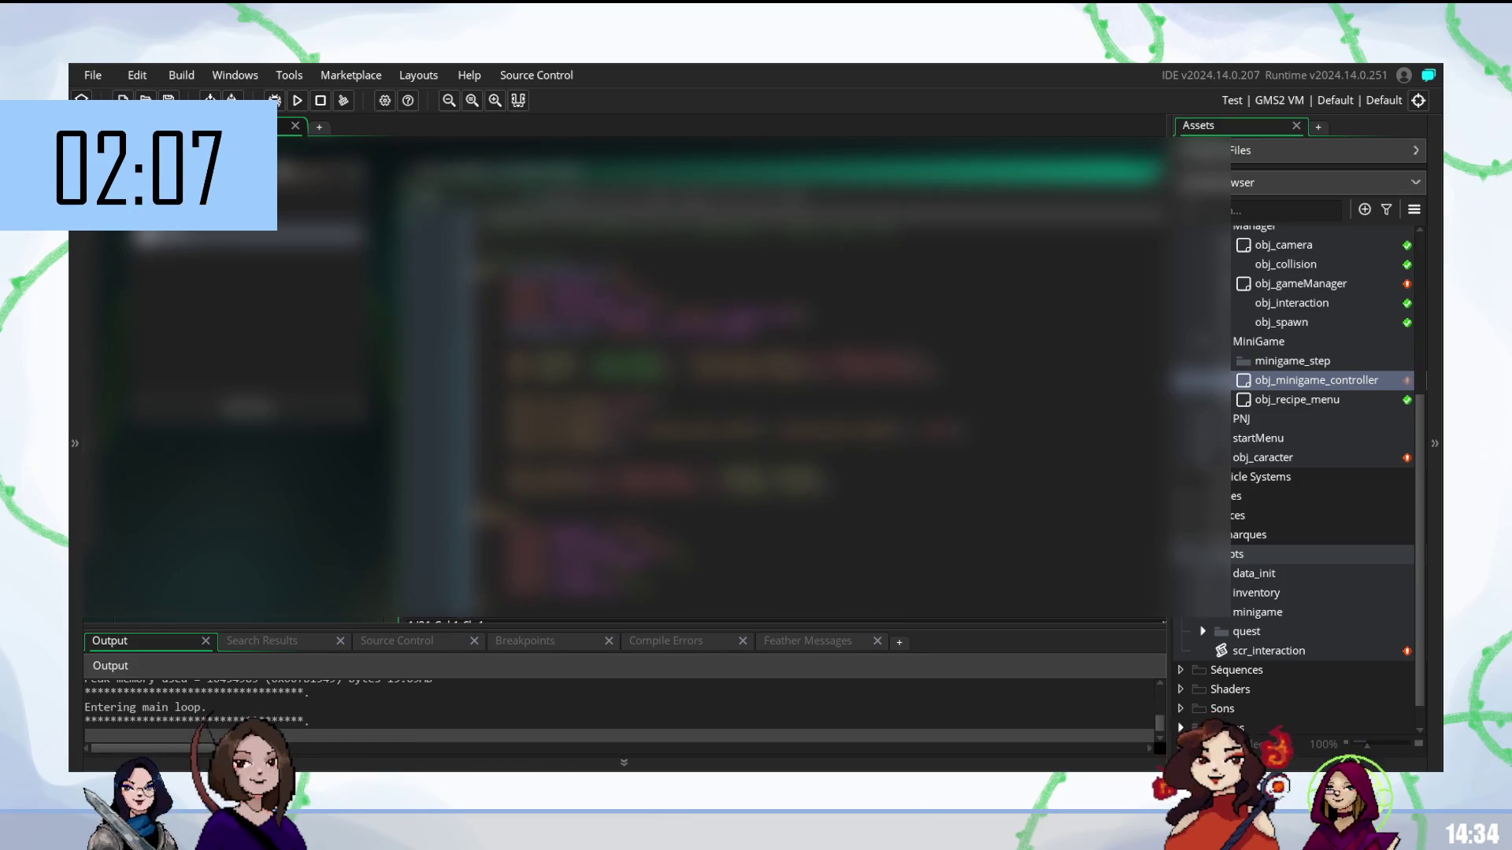
- Delete a line near the top of the event code, undoing once before removing it again
left_click(803, 316)
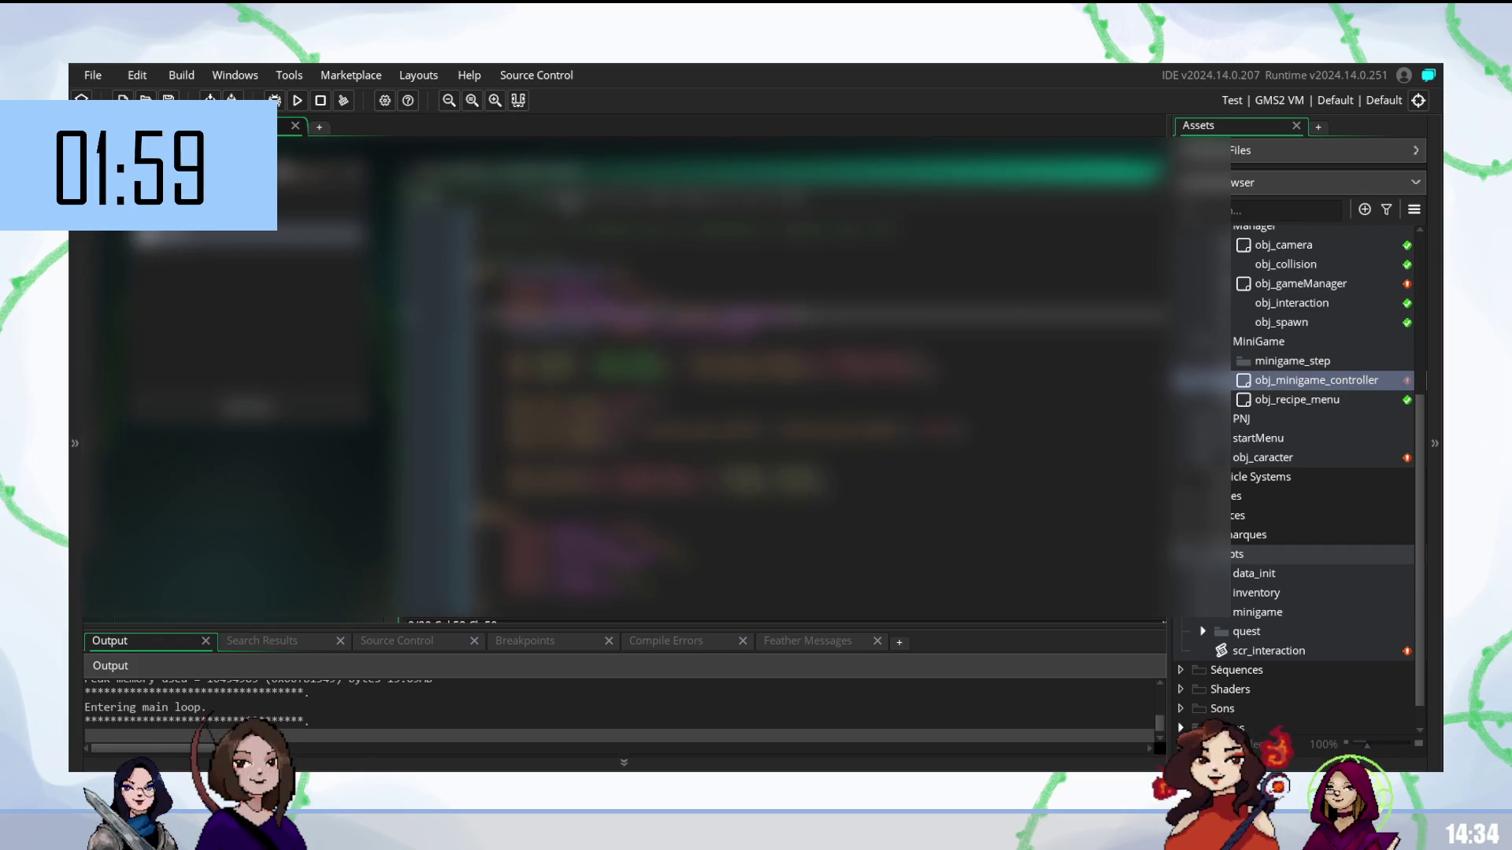
left_click(836, 211)
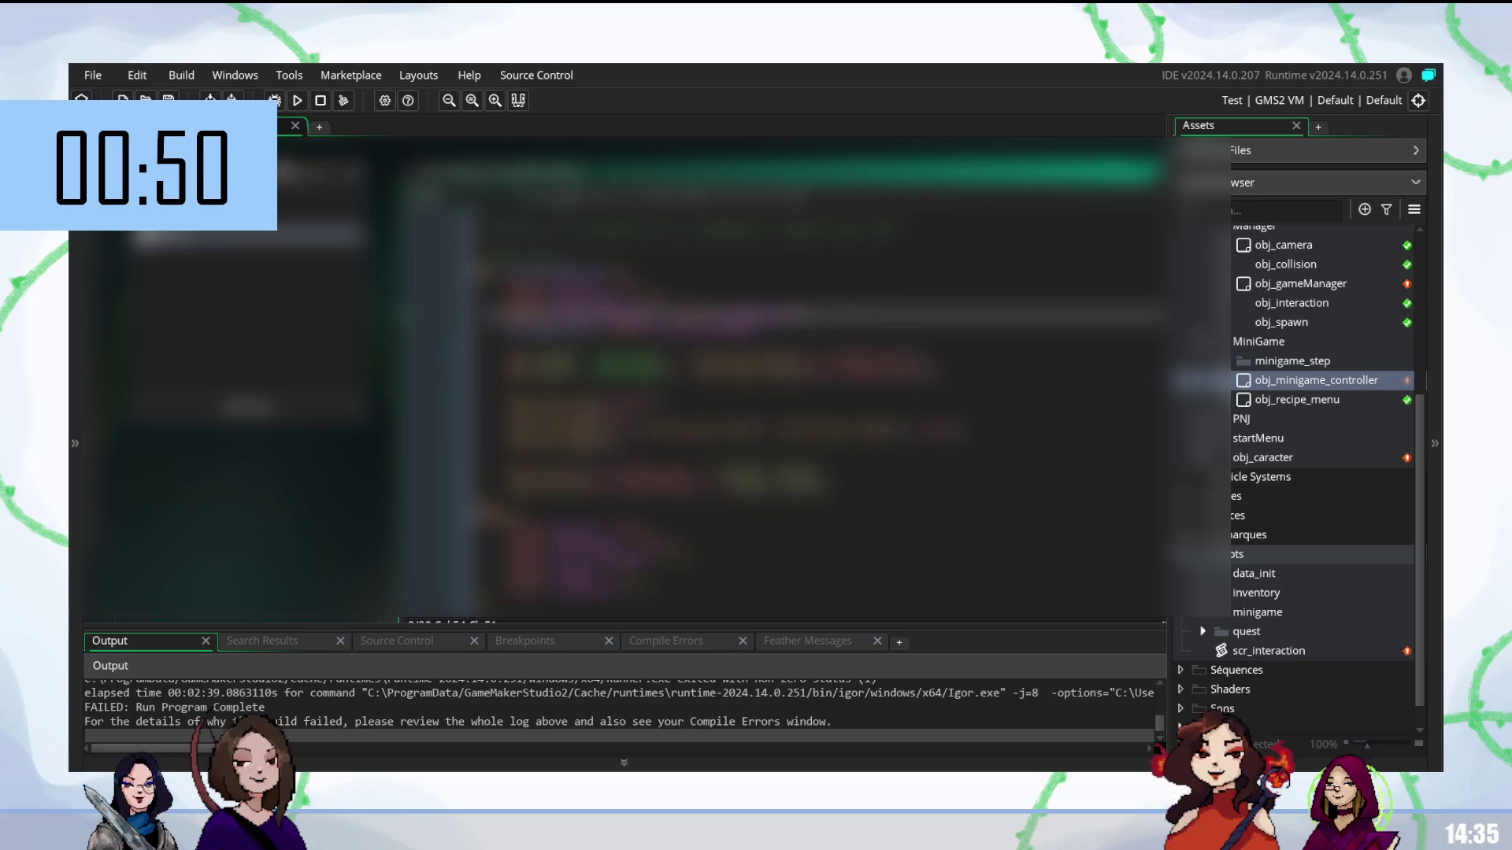
key("BackSpace")
key("ctrl+z")
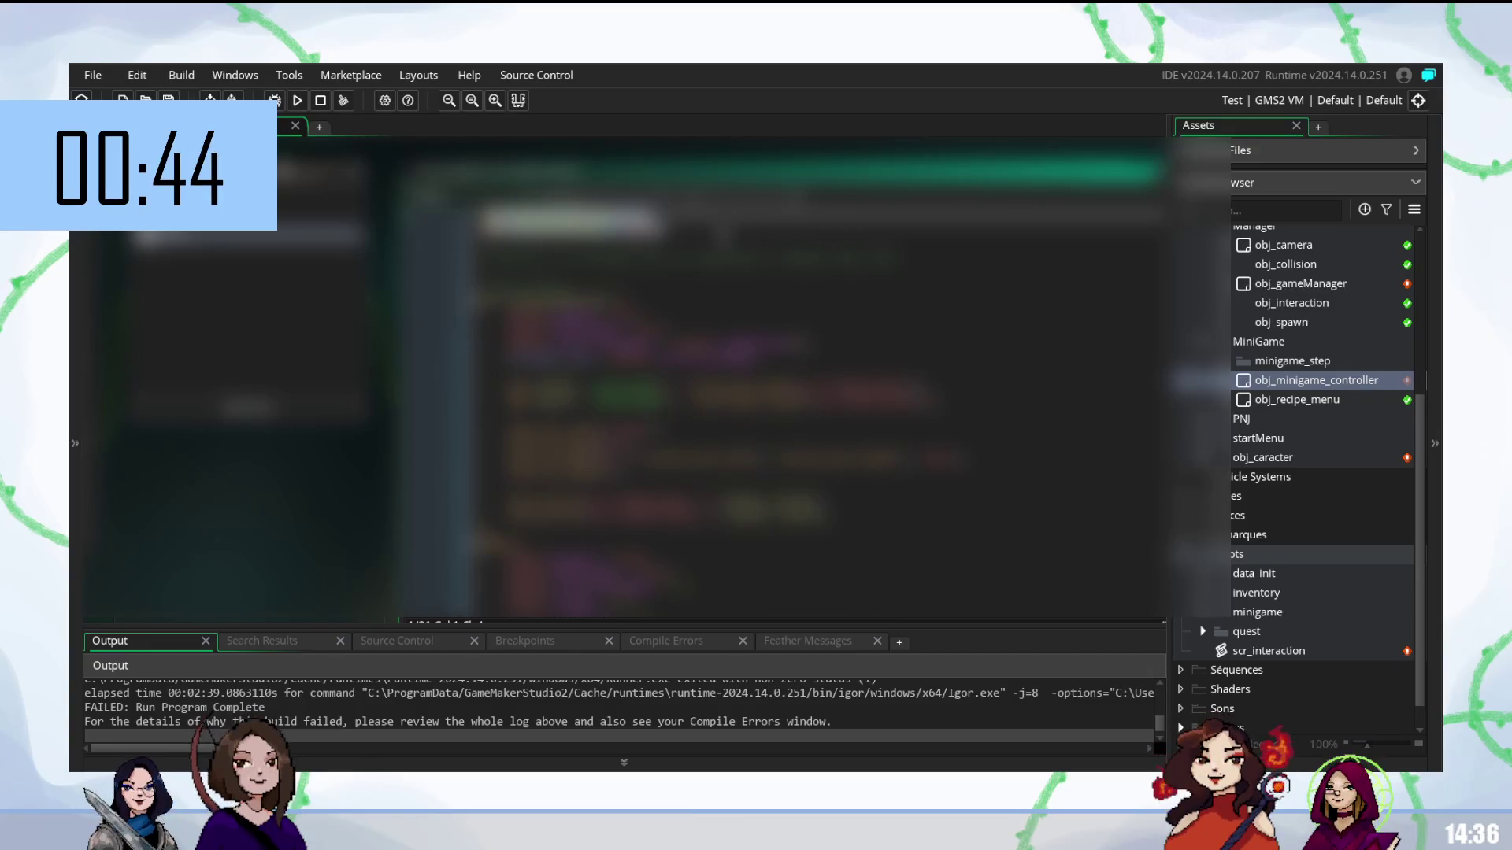
key("BackSpace")
- Remove the extra blank line near the top and end line 7 with a semicolon
key("Down")
key("BackSpace")
key("Down")
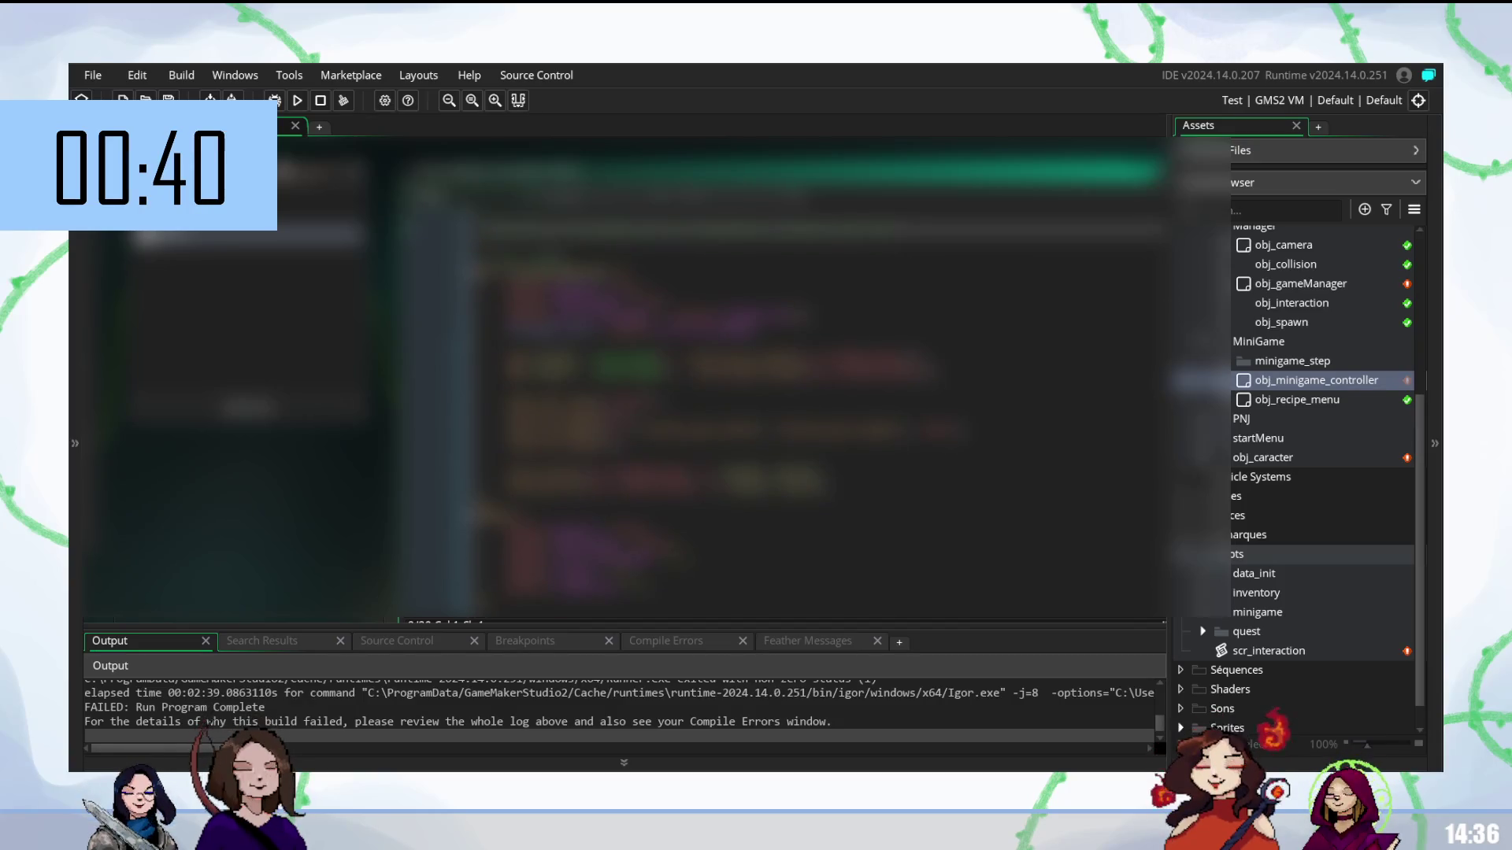
key("Up")
left_click(788, 300)
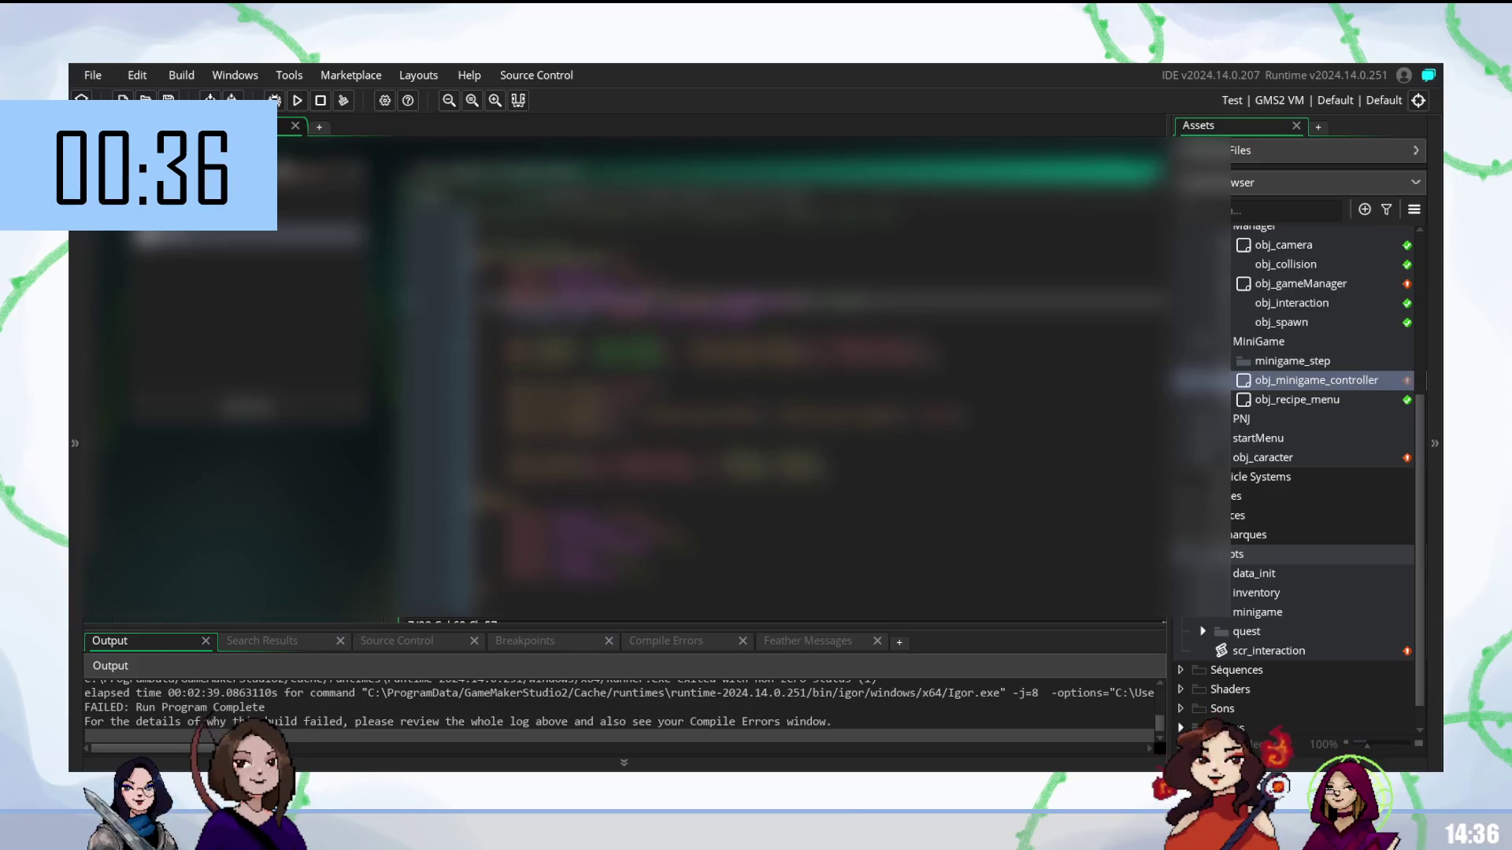
key("End")
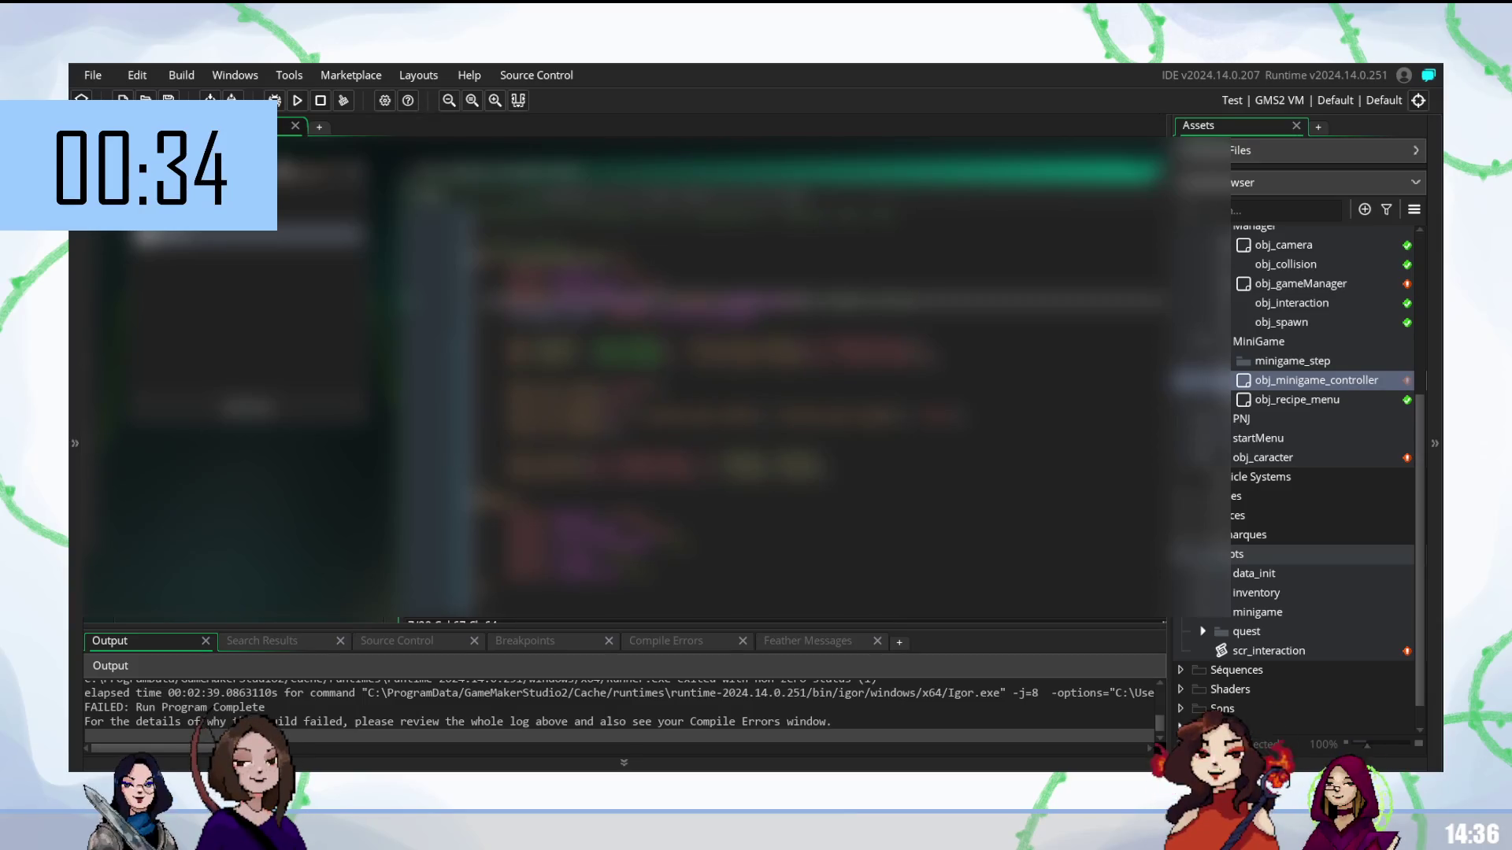
type(";")
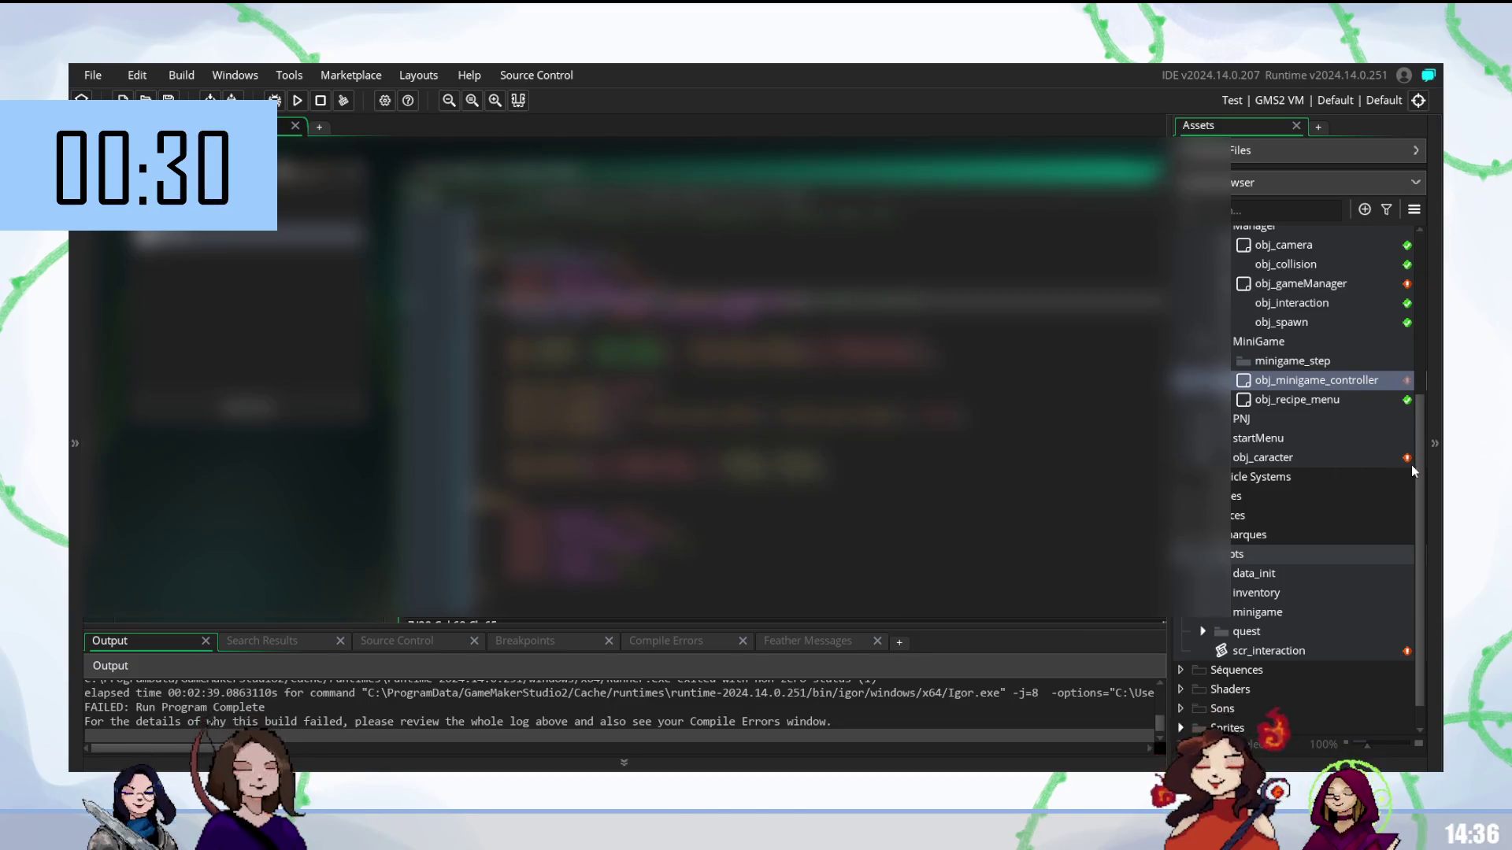
- Open scr_interaction, then expand the minigame scripts folder and select scr_getRecipe
double_click(1189, 650)
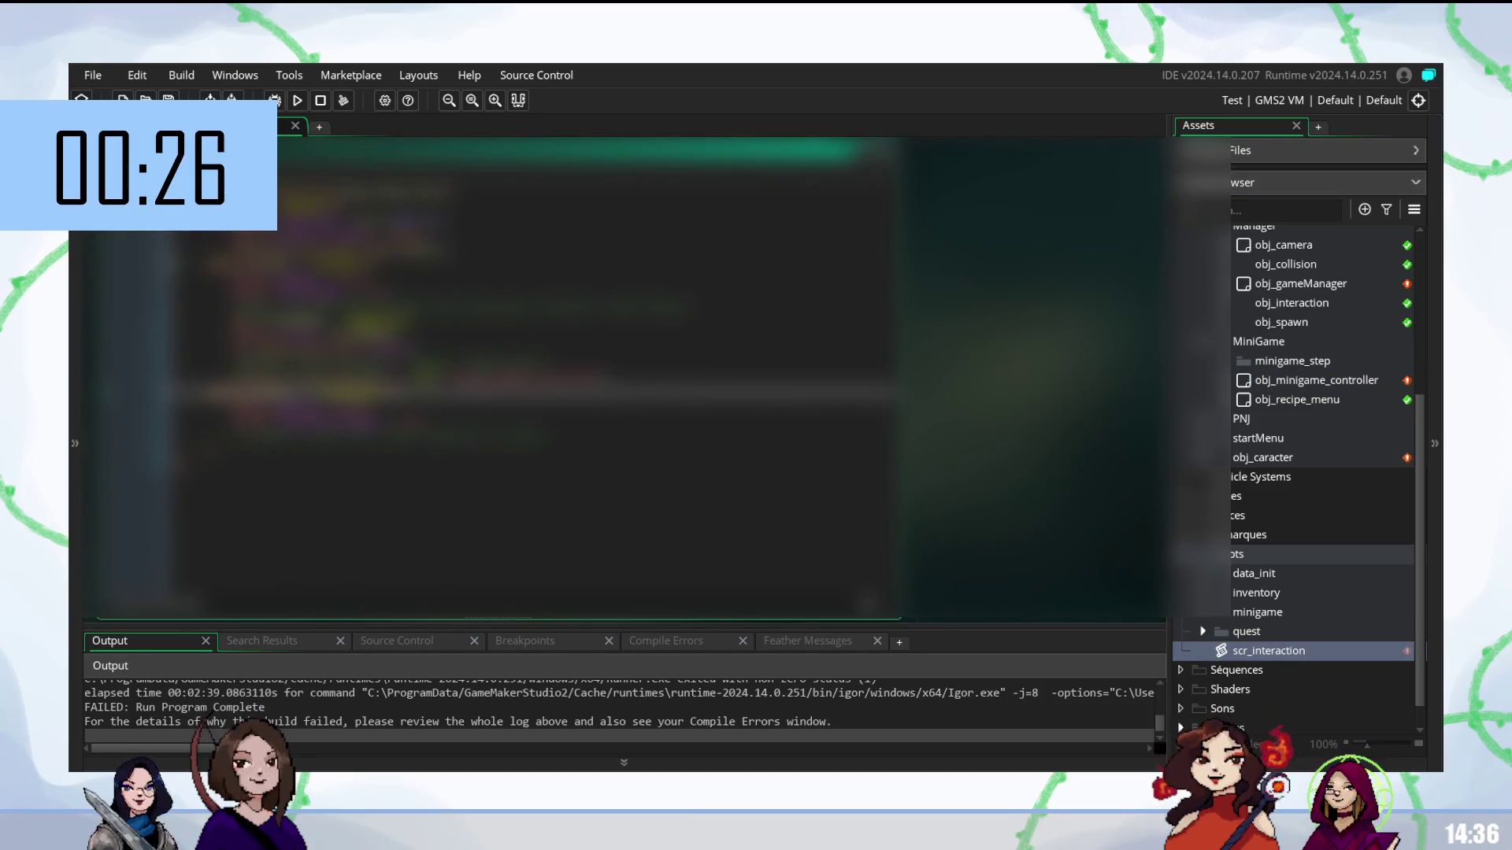
left_click(394, 363)
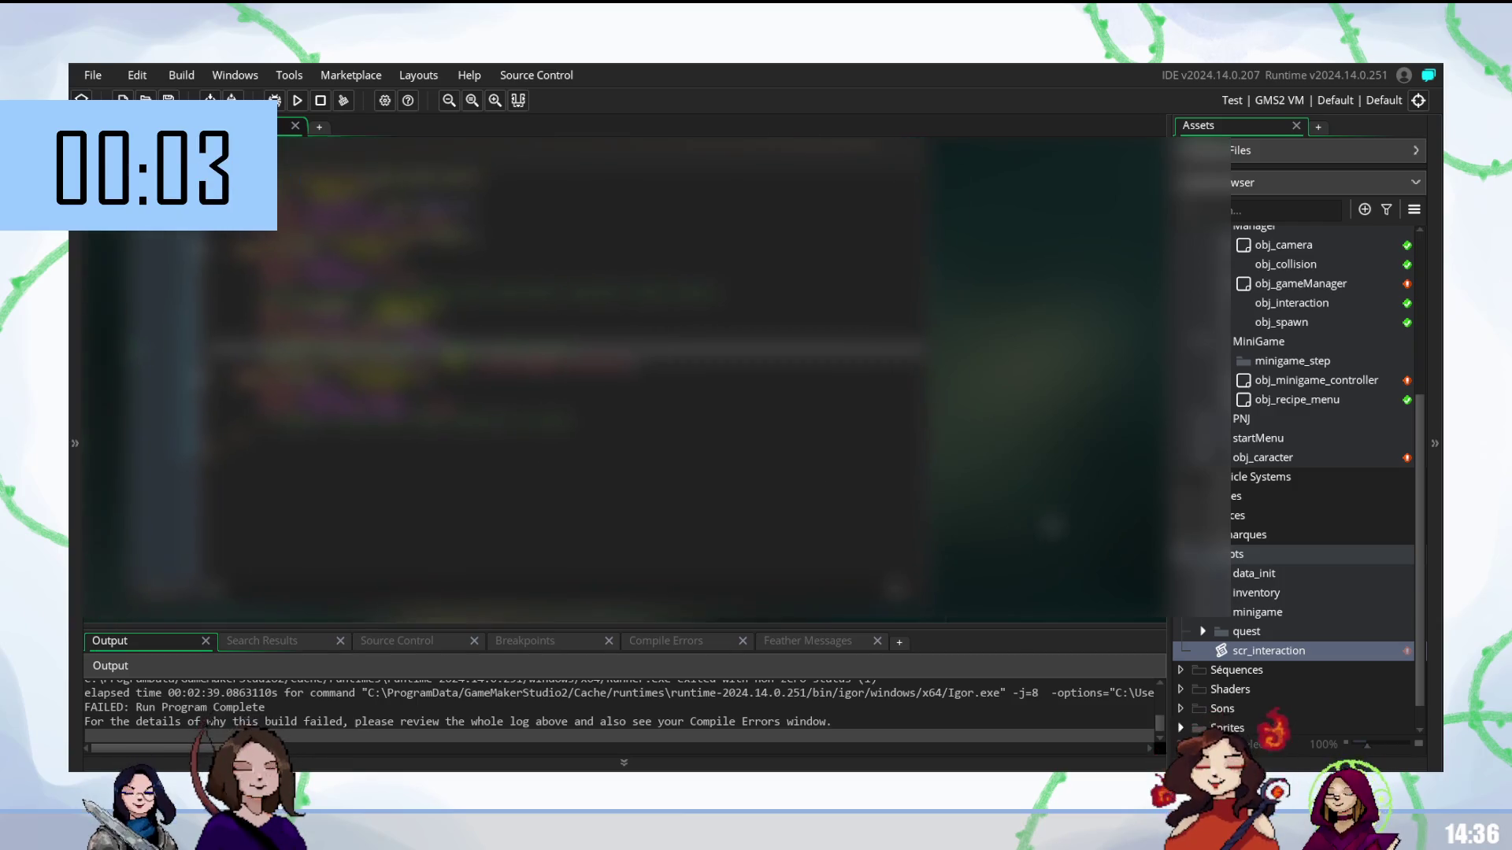
left_click(1203, 614)
left_click(1266, 631)
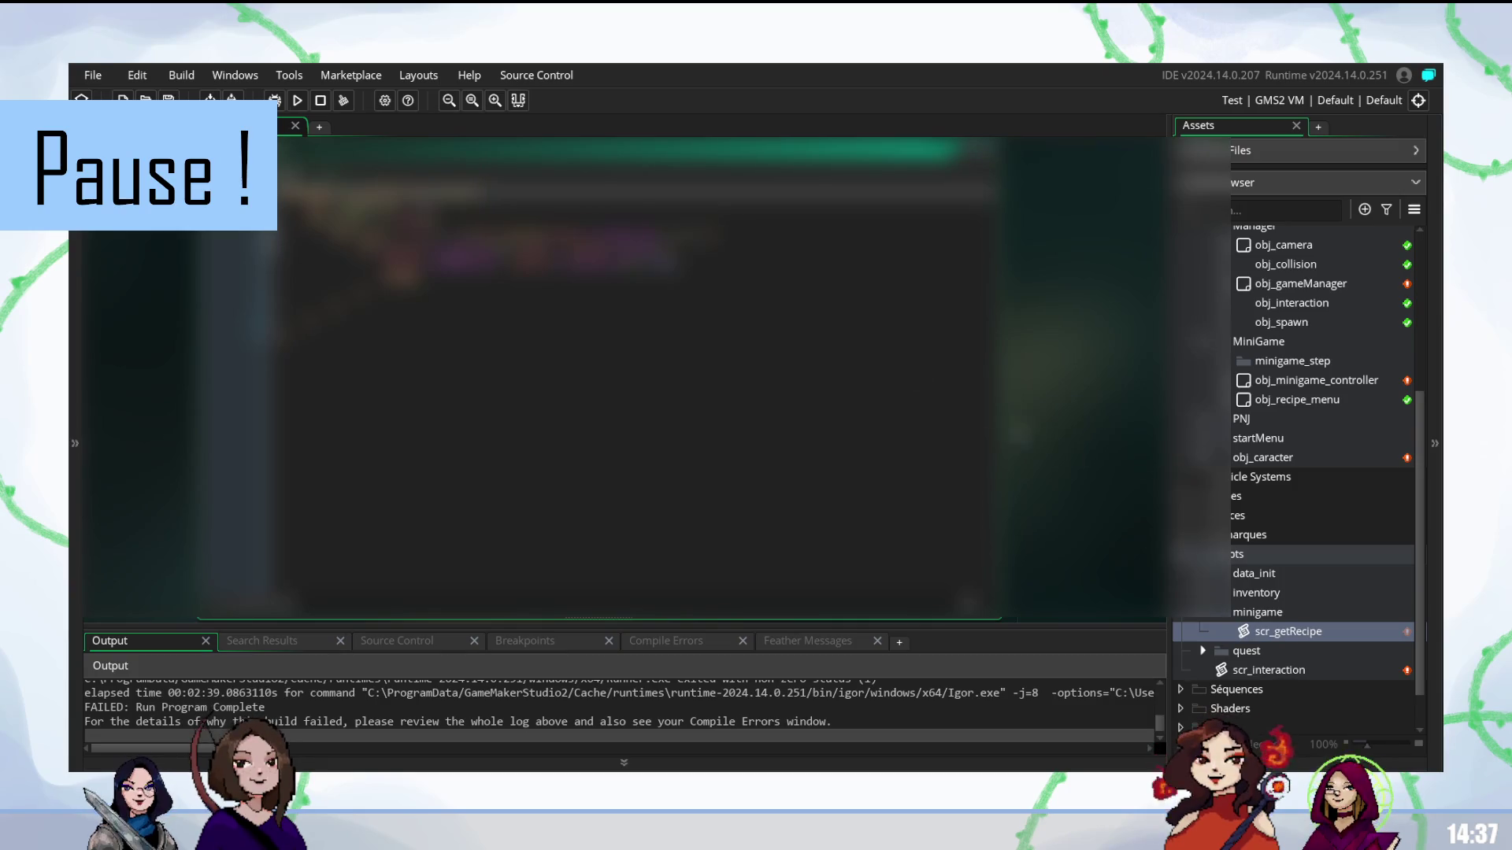
- Open obj_gameManager, start a test run, then reopen the scr_interaction script
double_click(1299, 283)
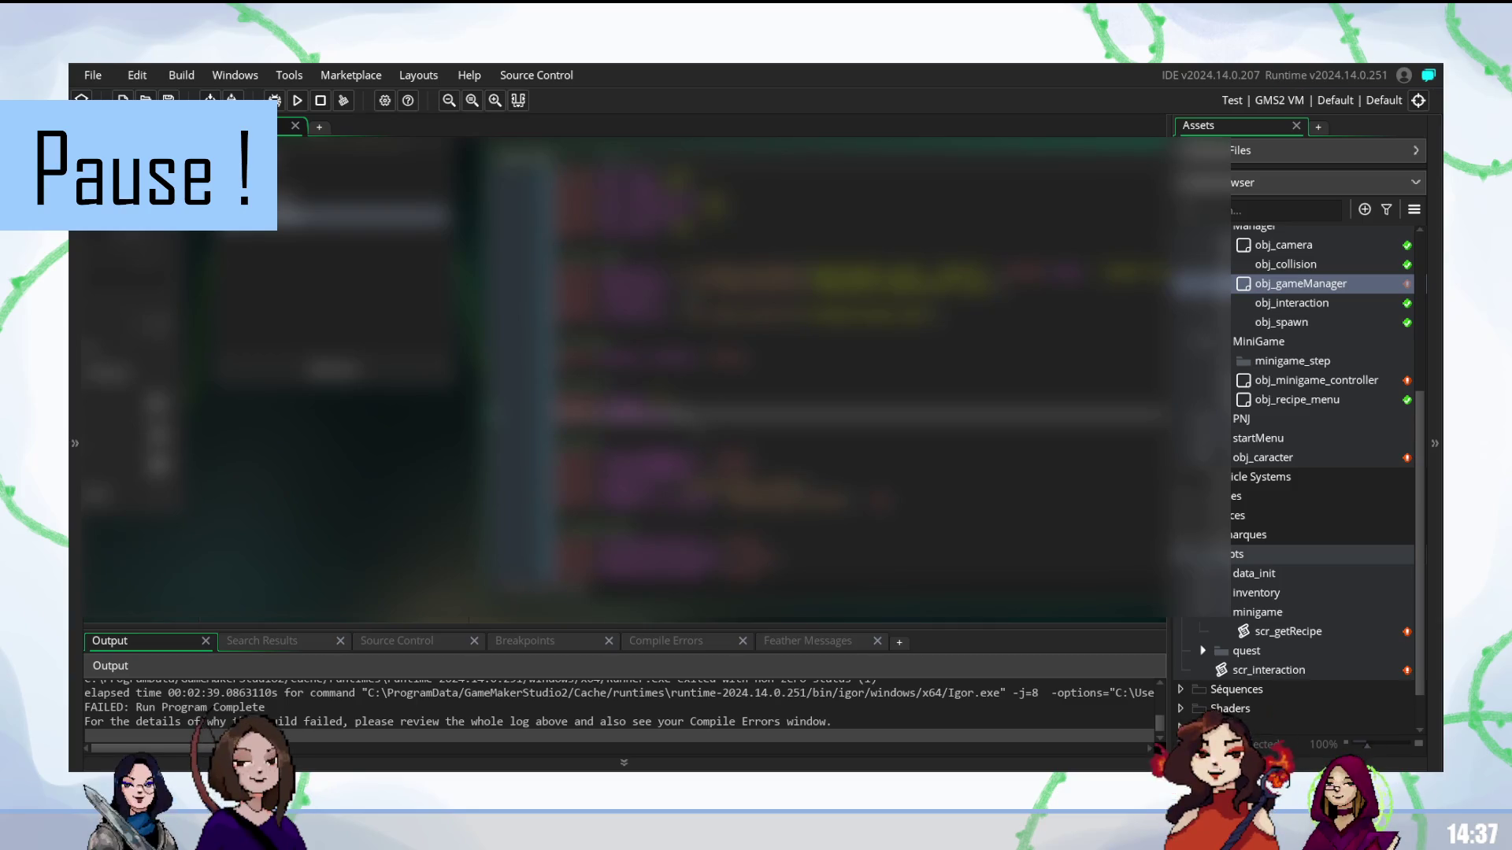
key("F5")
scroll(735, 377, "right", 3)
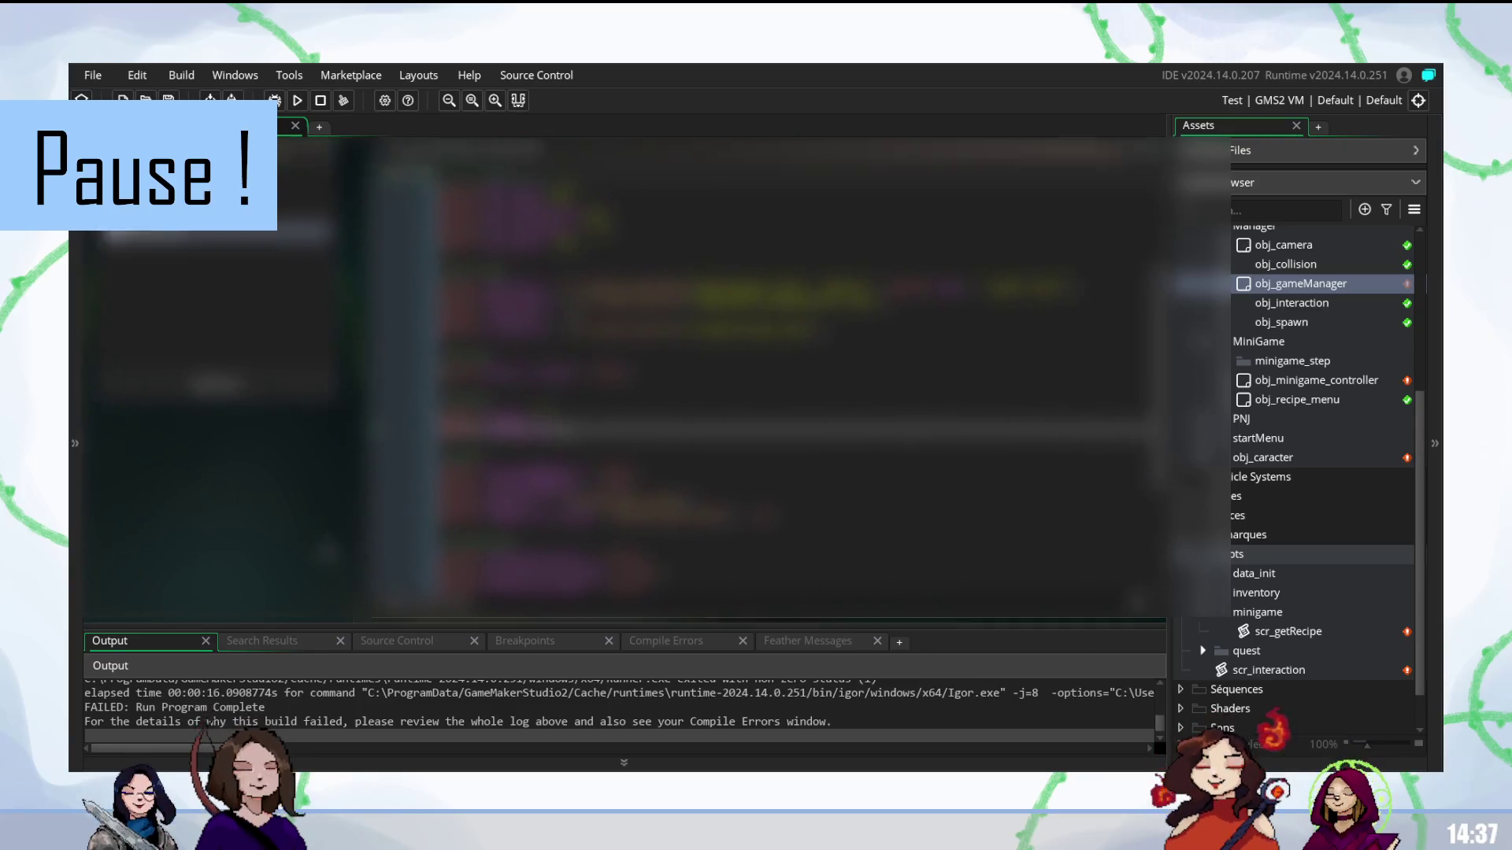
double_click(1269, 668)
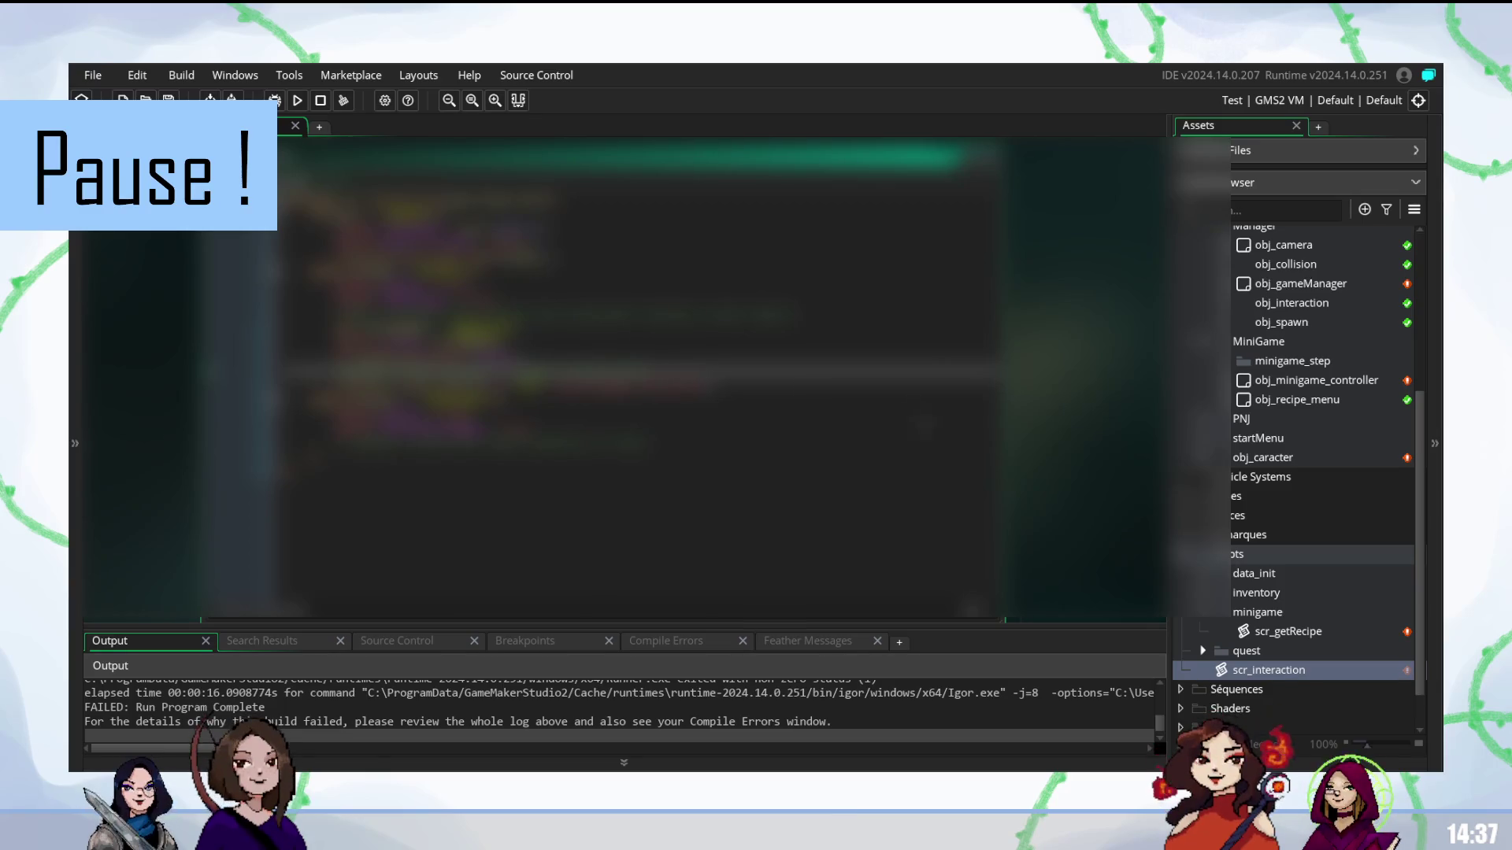
left_click(1315, 638)
double_click(1300, 623)
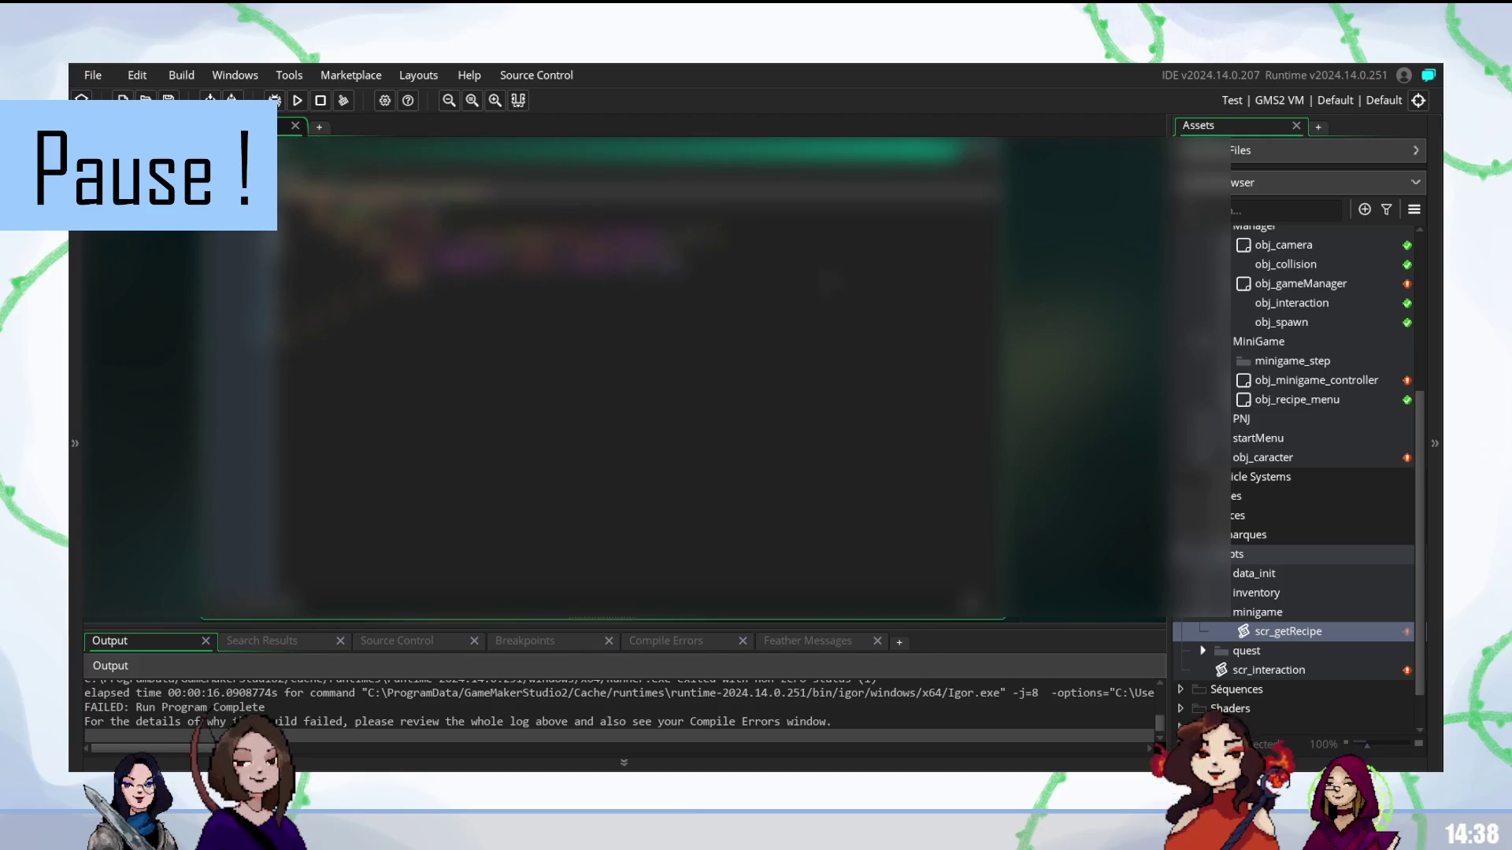
left_click(1279, 656)
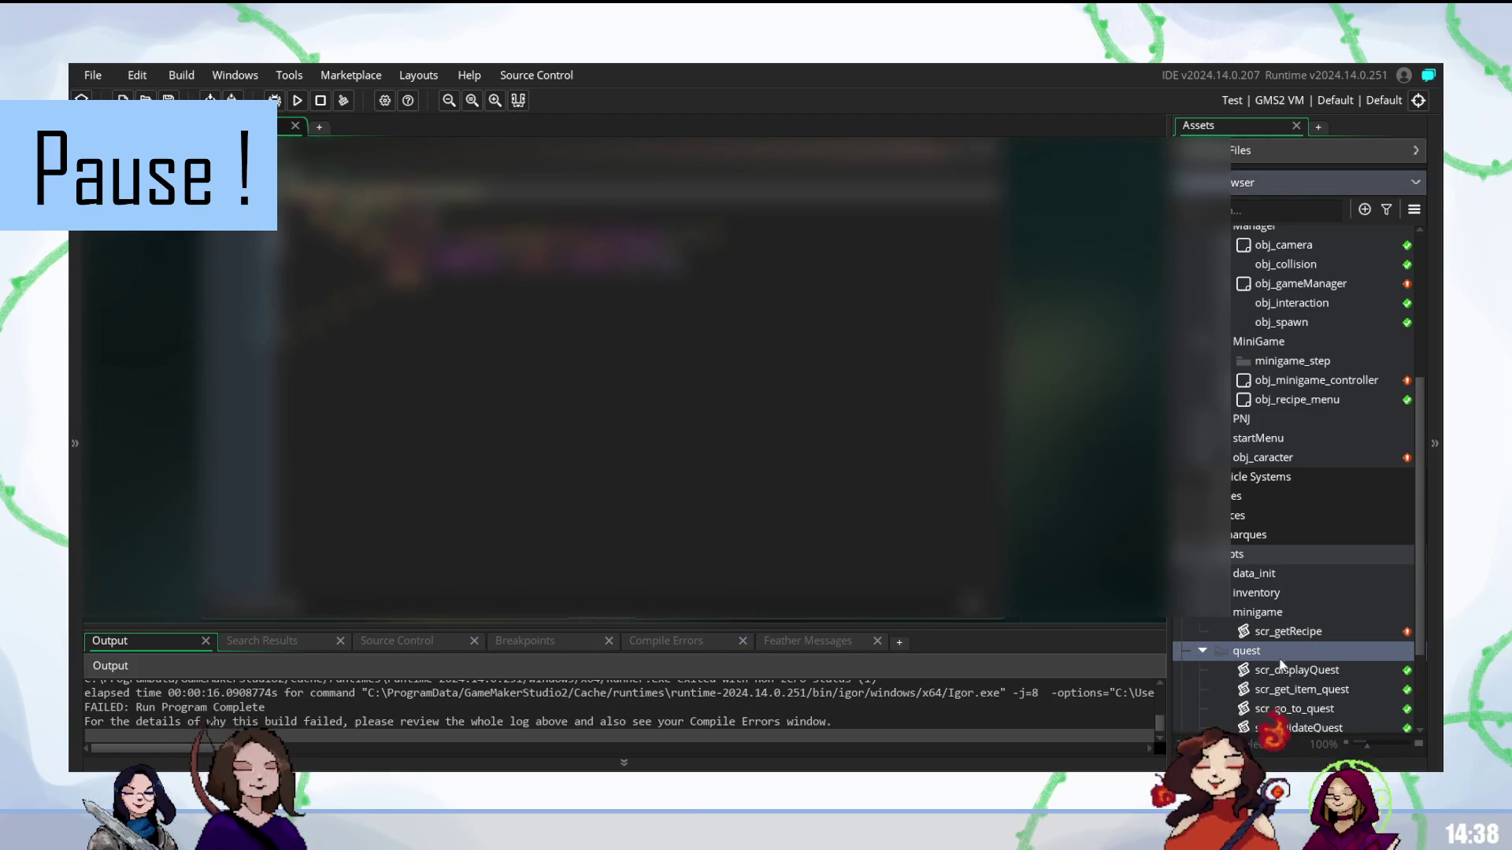
double_click(1287, 674)
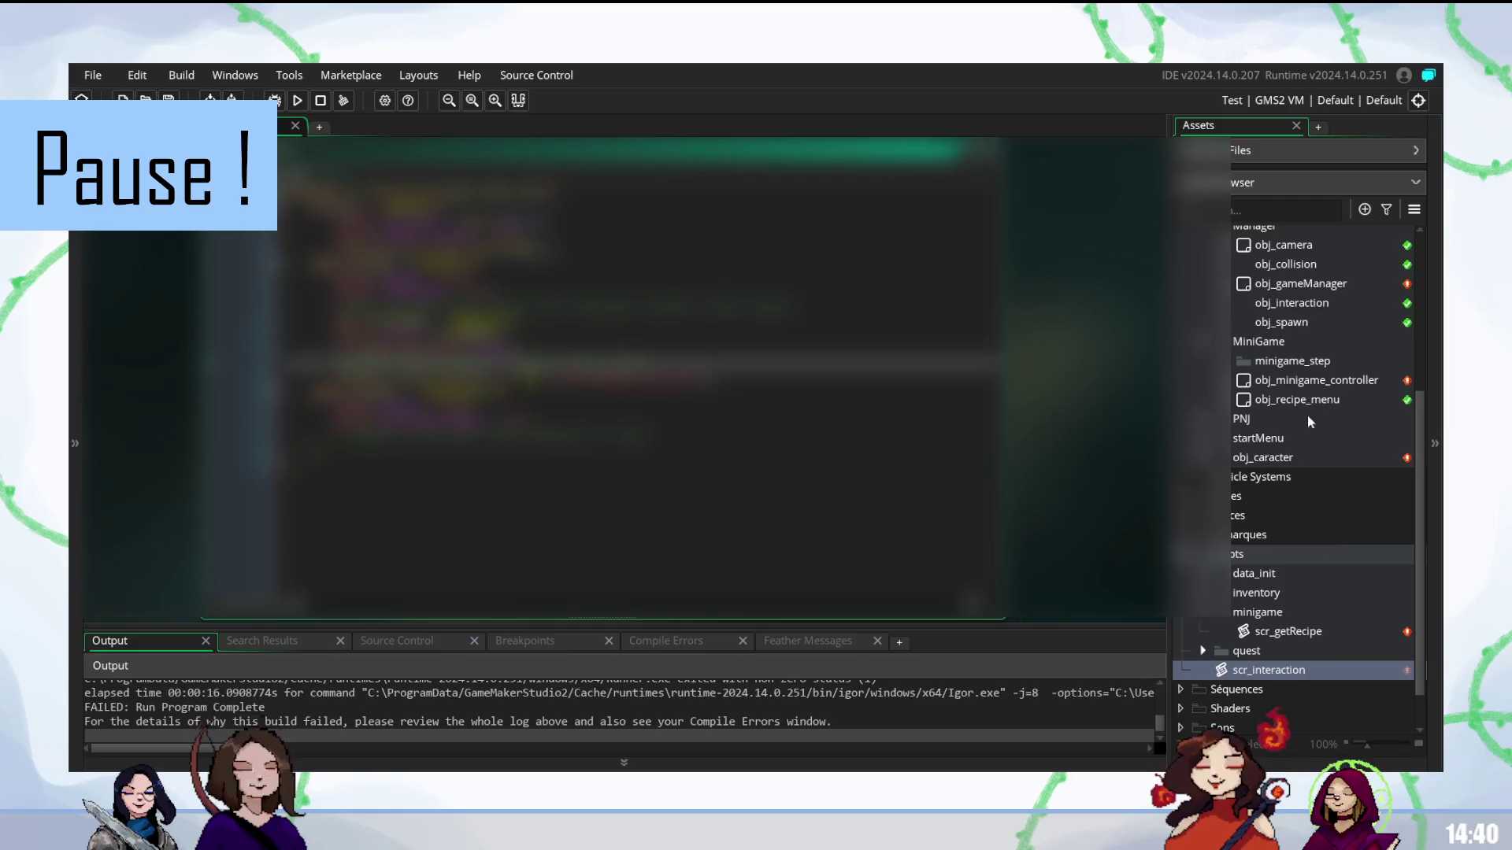
- Open obj_minigame_controller and scroll through its code, placing the cursor on a line
double_click(1324, 381)
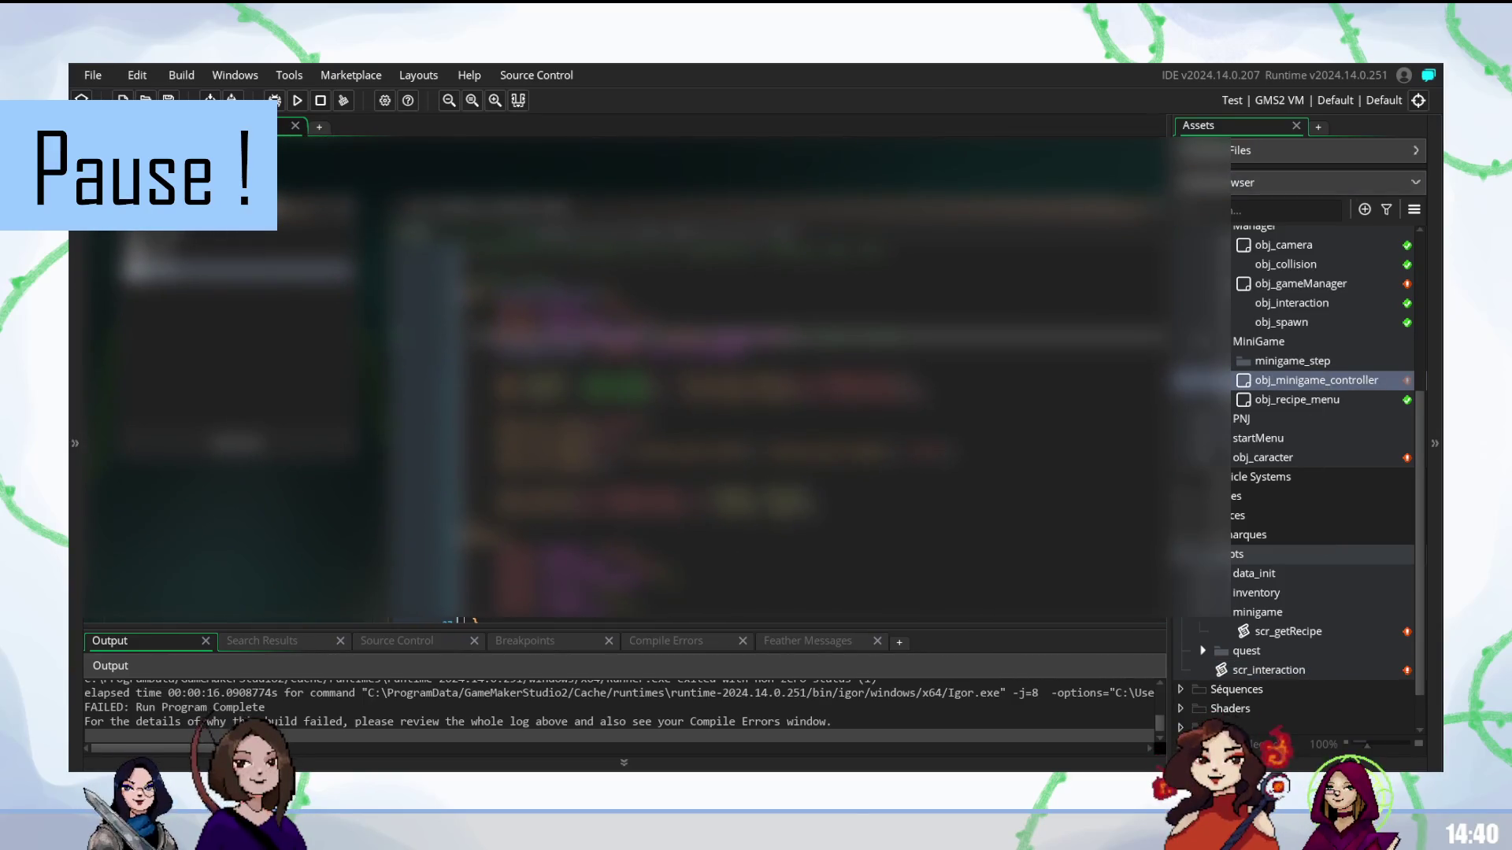
scroll(788, 434, "down", 1)
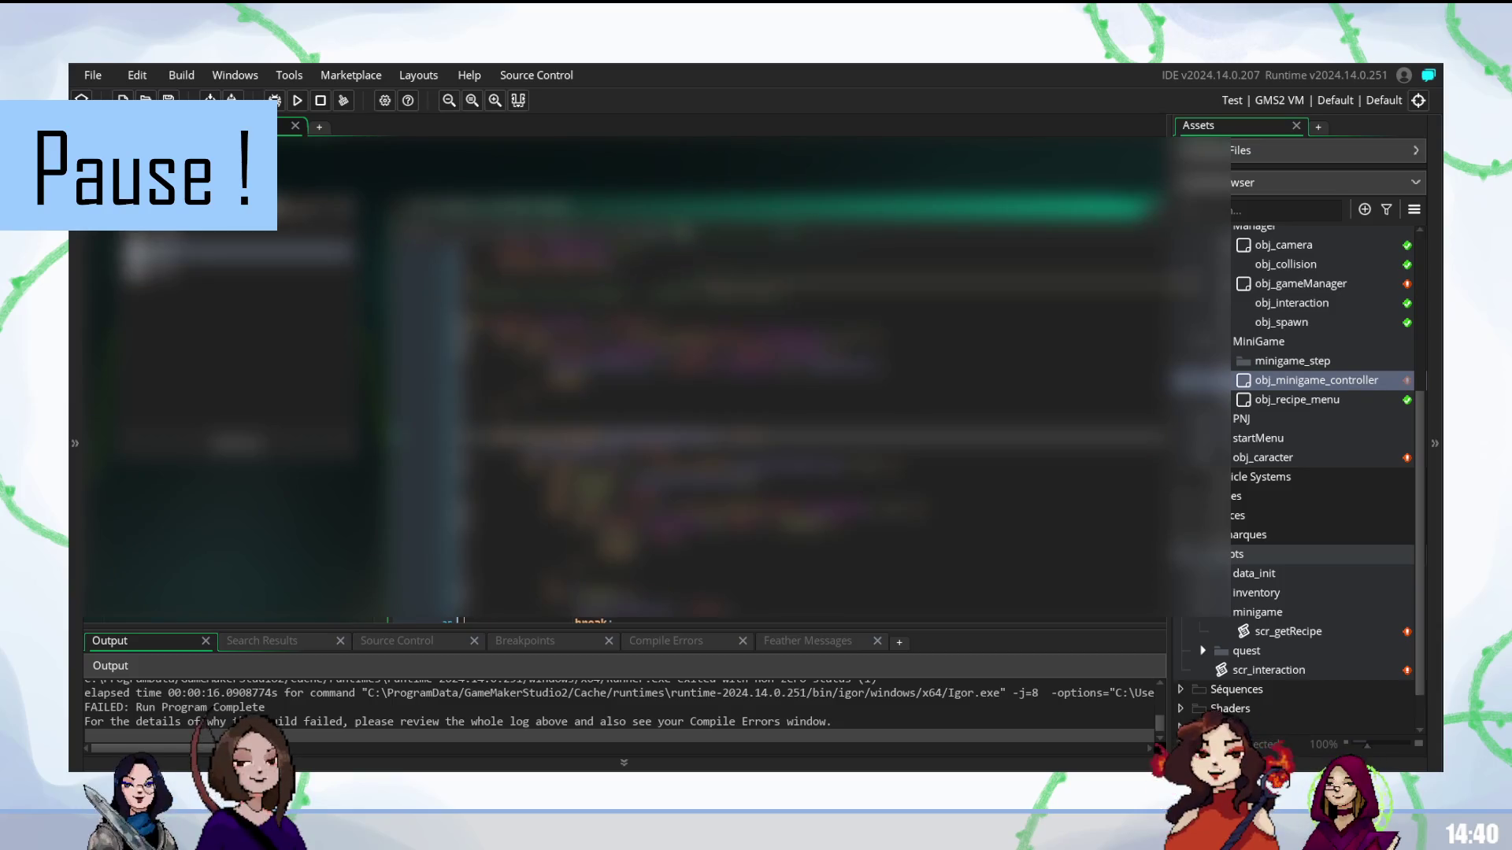
scroll(788, 434, "down", 1)
scroll(788, 433, "up", 1)
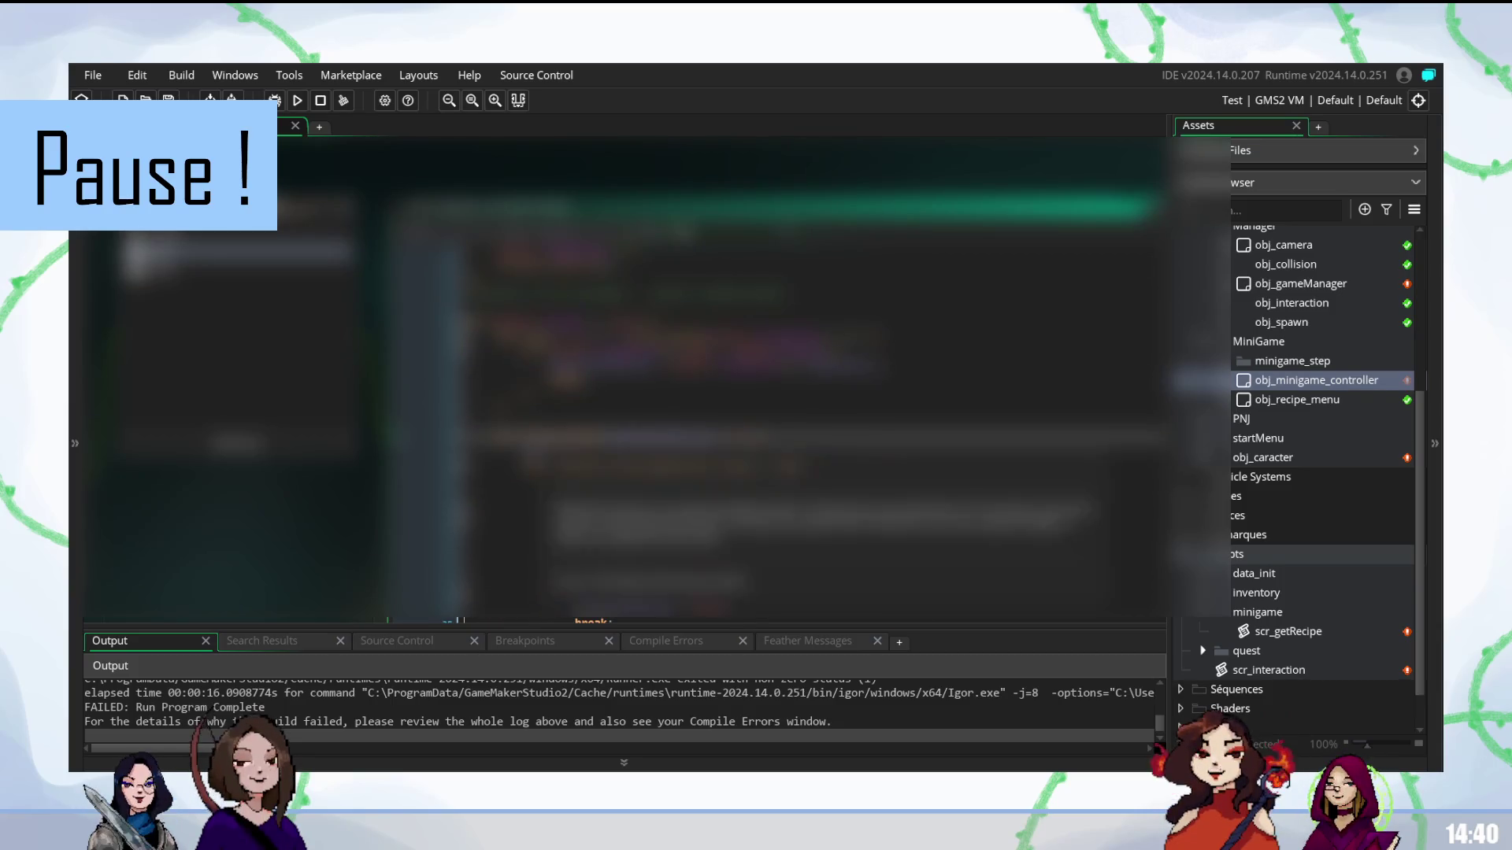
scroll(788, 434, "down", 2)
scroll(788, 434, "up", 3)
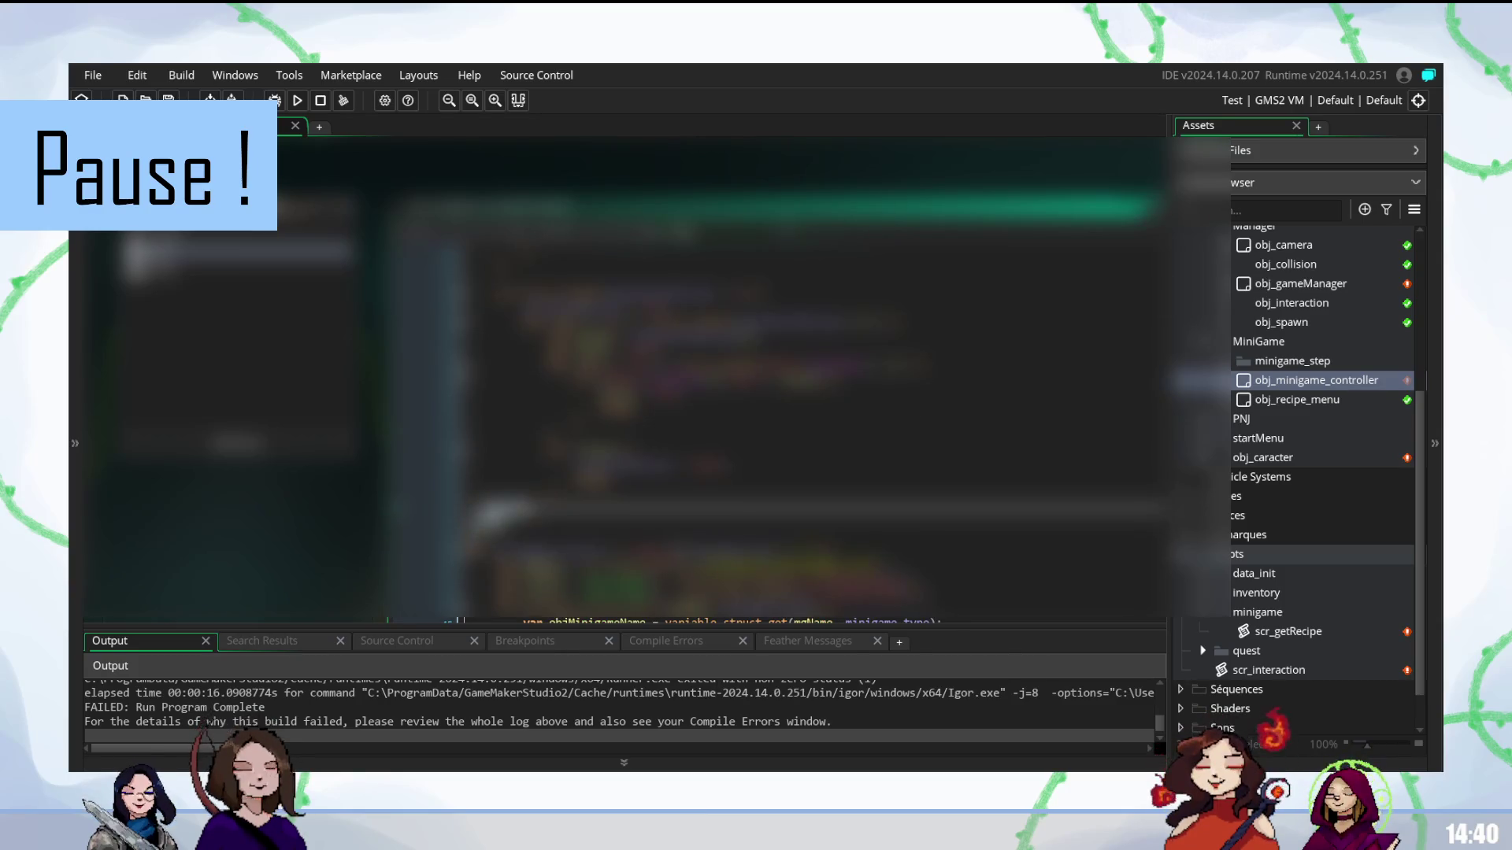
scroll(787, 434, "down", 3)
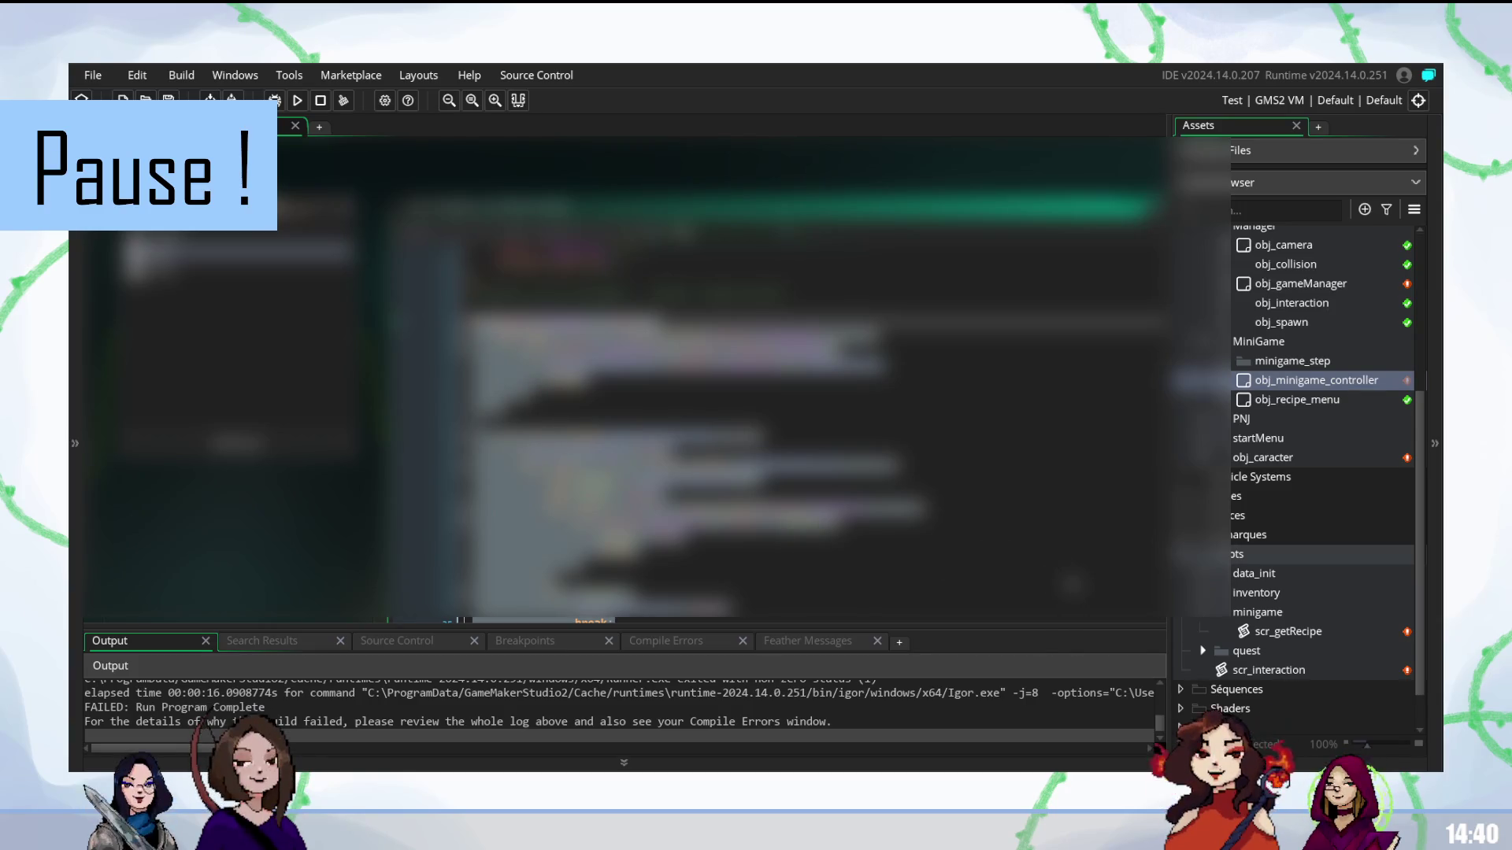
scroll(1073, 584, "up", 2)
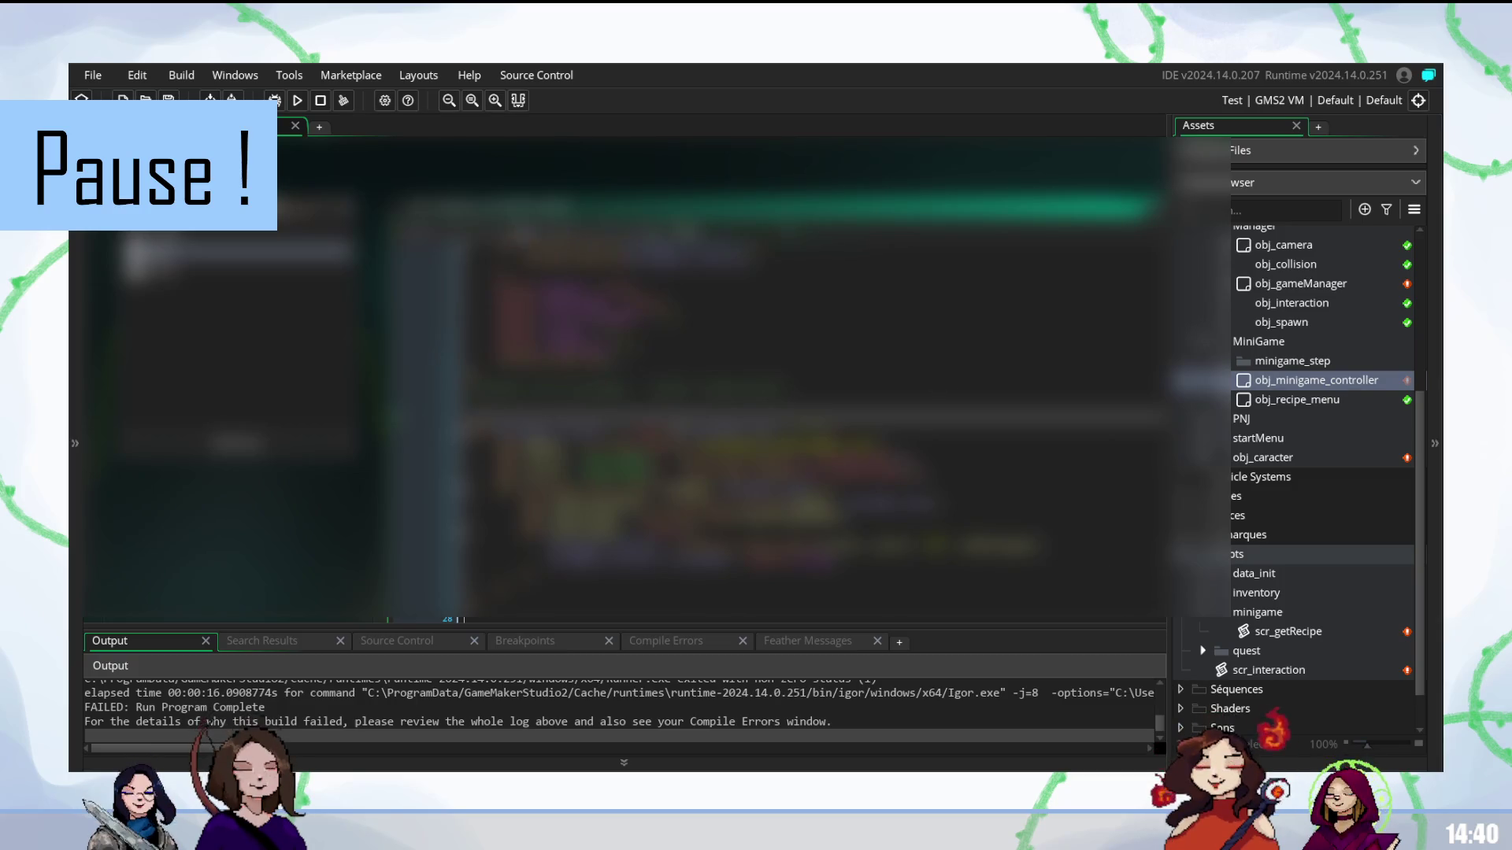
scroll(465, 237, "up", 2)
scroll(803, 436, "down", 1)
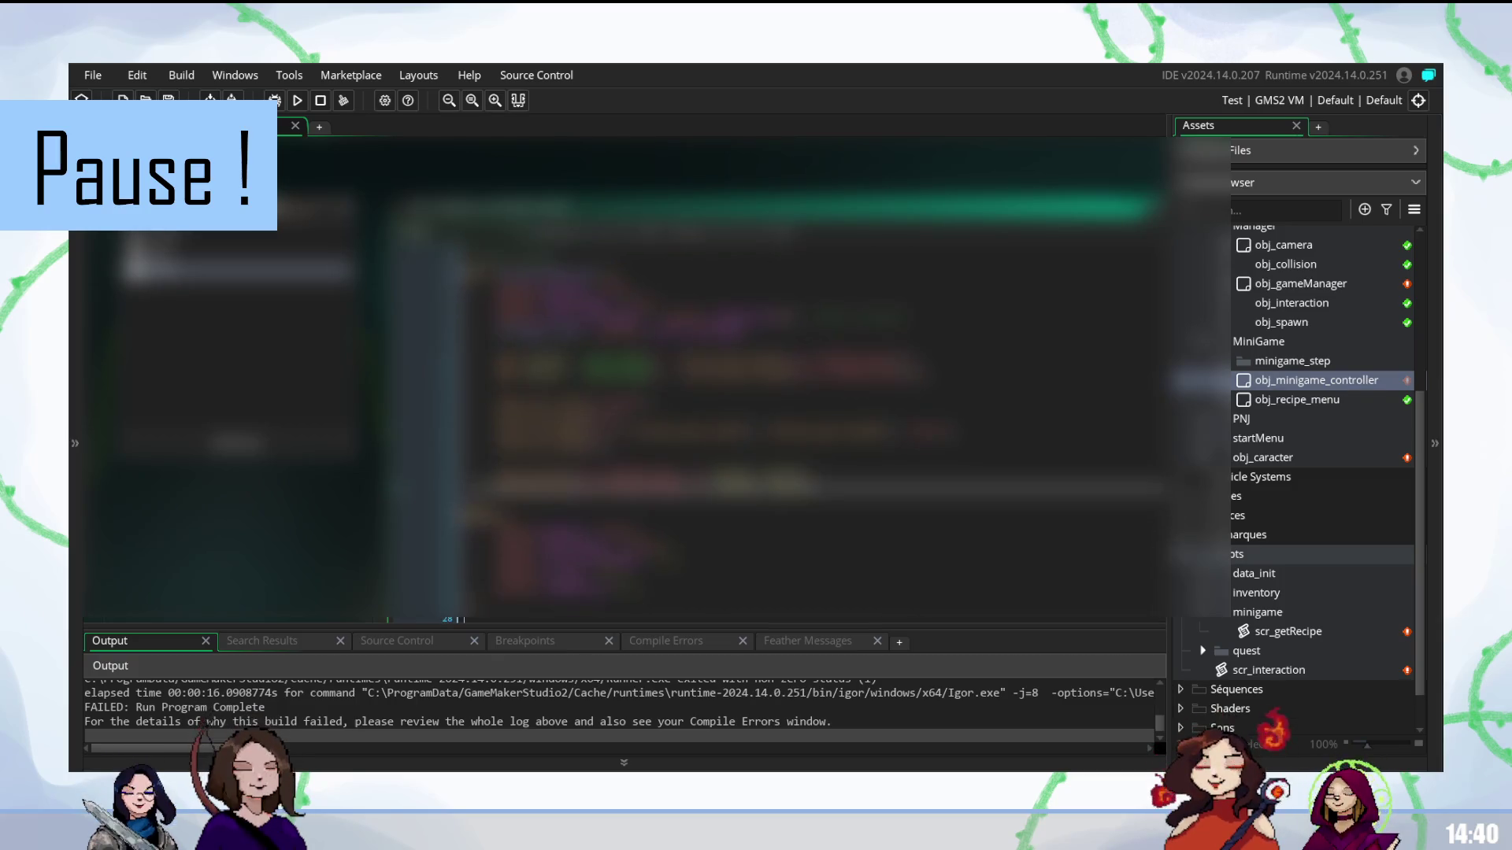
scroll(804, 437, "up", 1)
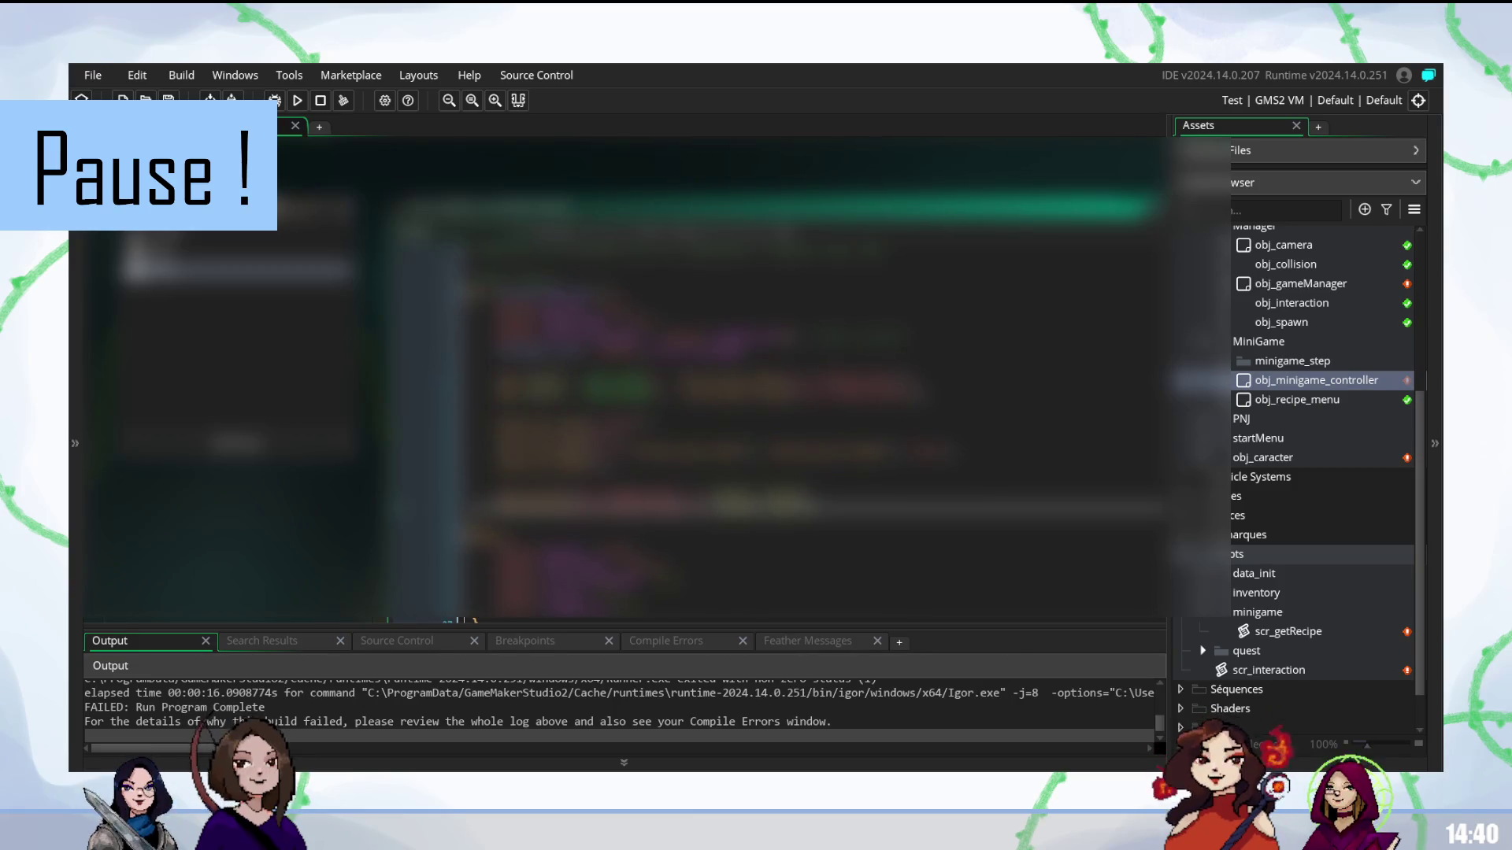
left_click(788, 280)
key("Up")
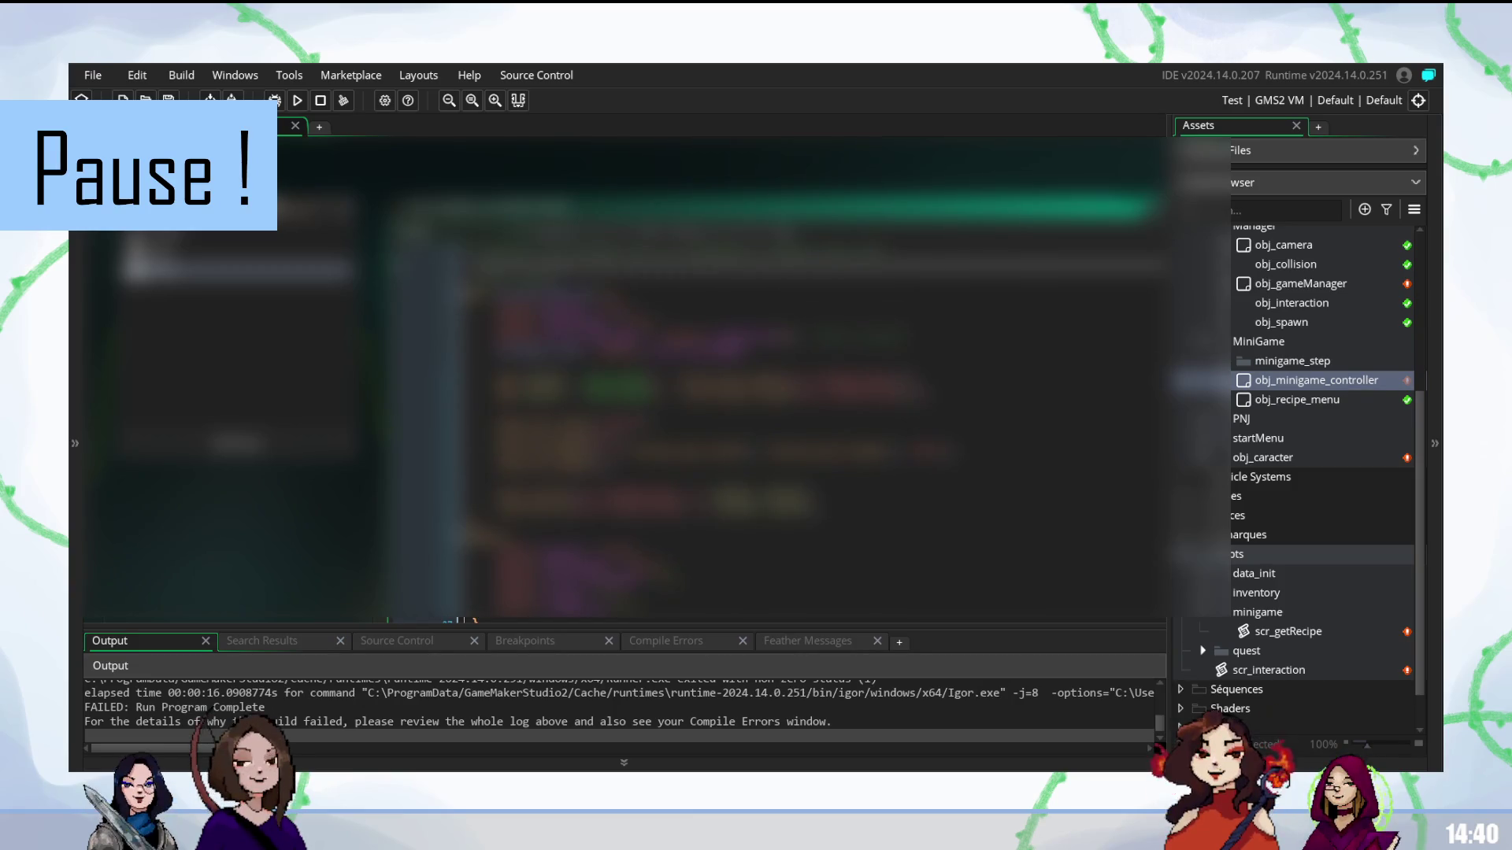
scroll(803, 437, "down", 1)
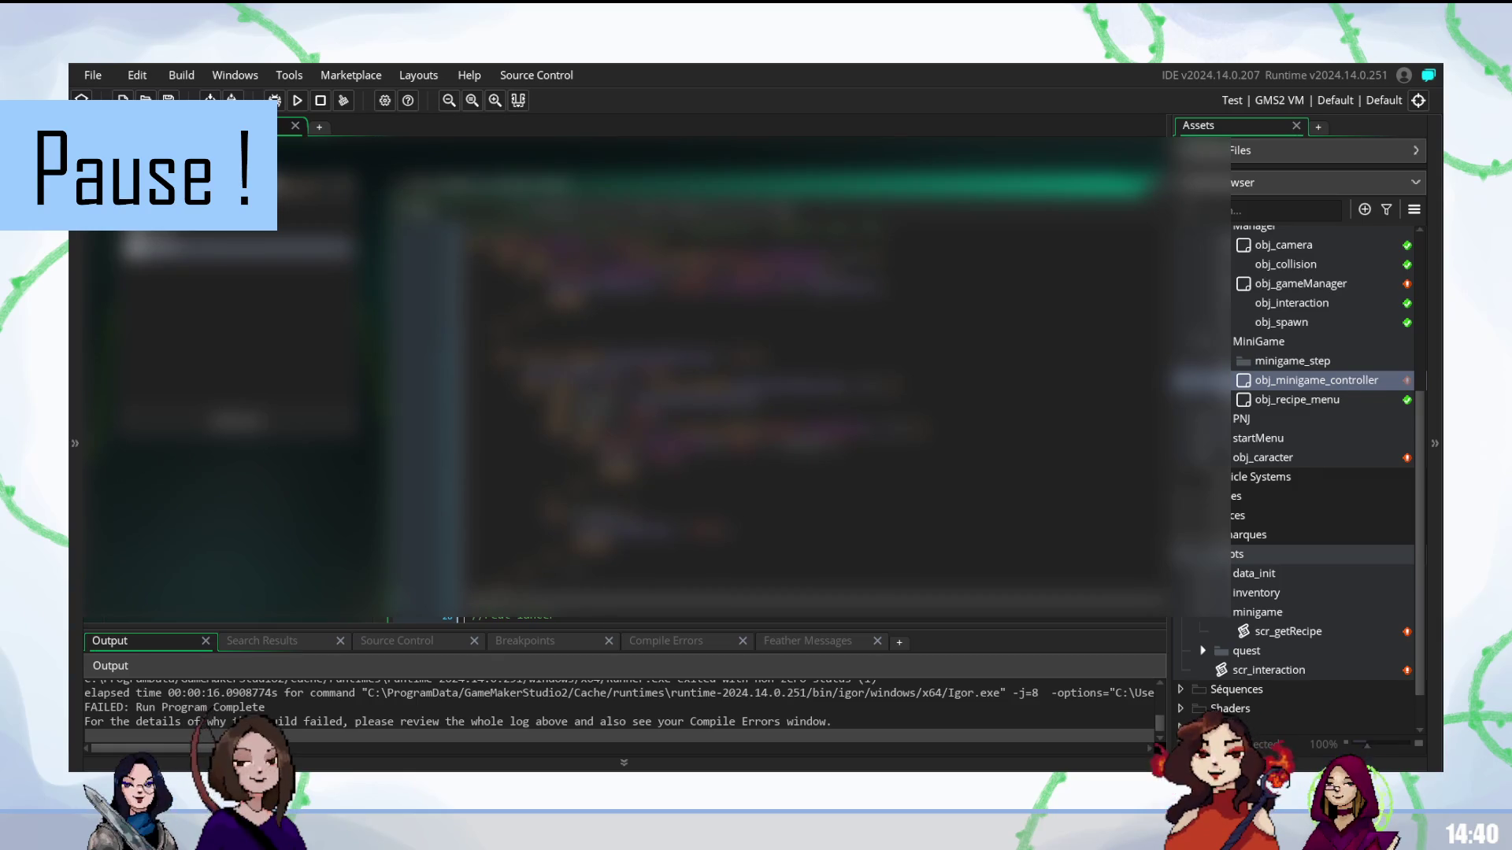
scroll(803, 437, "down", 3)
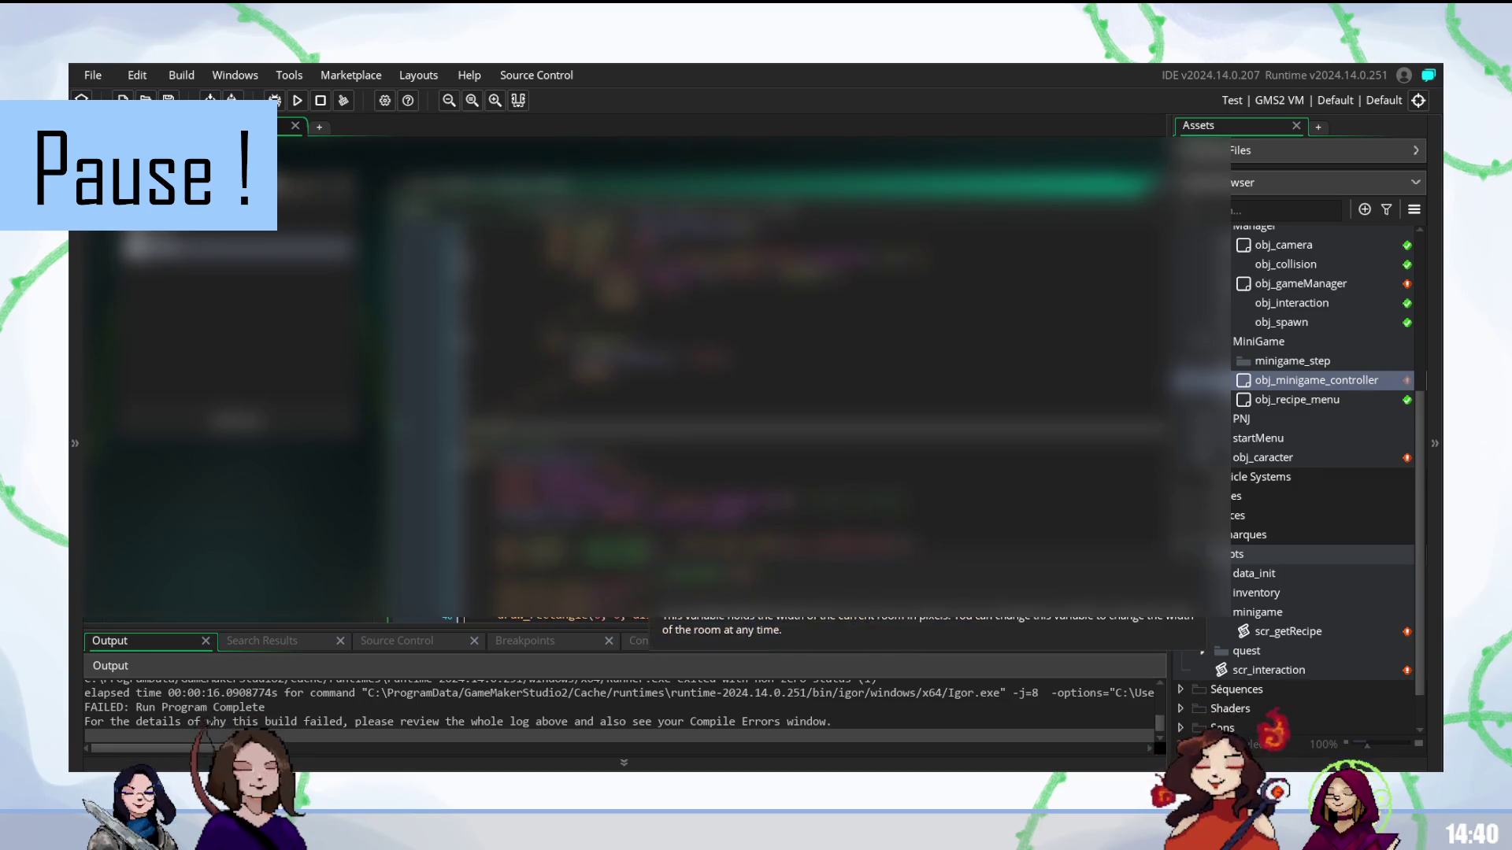
- Run the game and check the Output reports SUCCESS: Run Program Complete
key("F5")
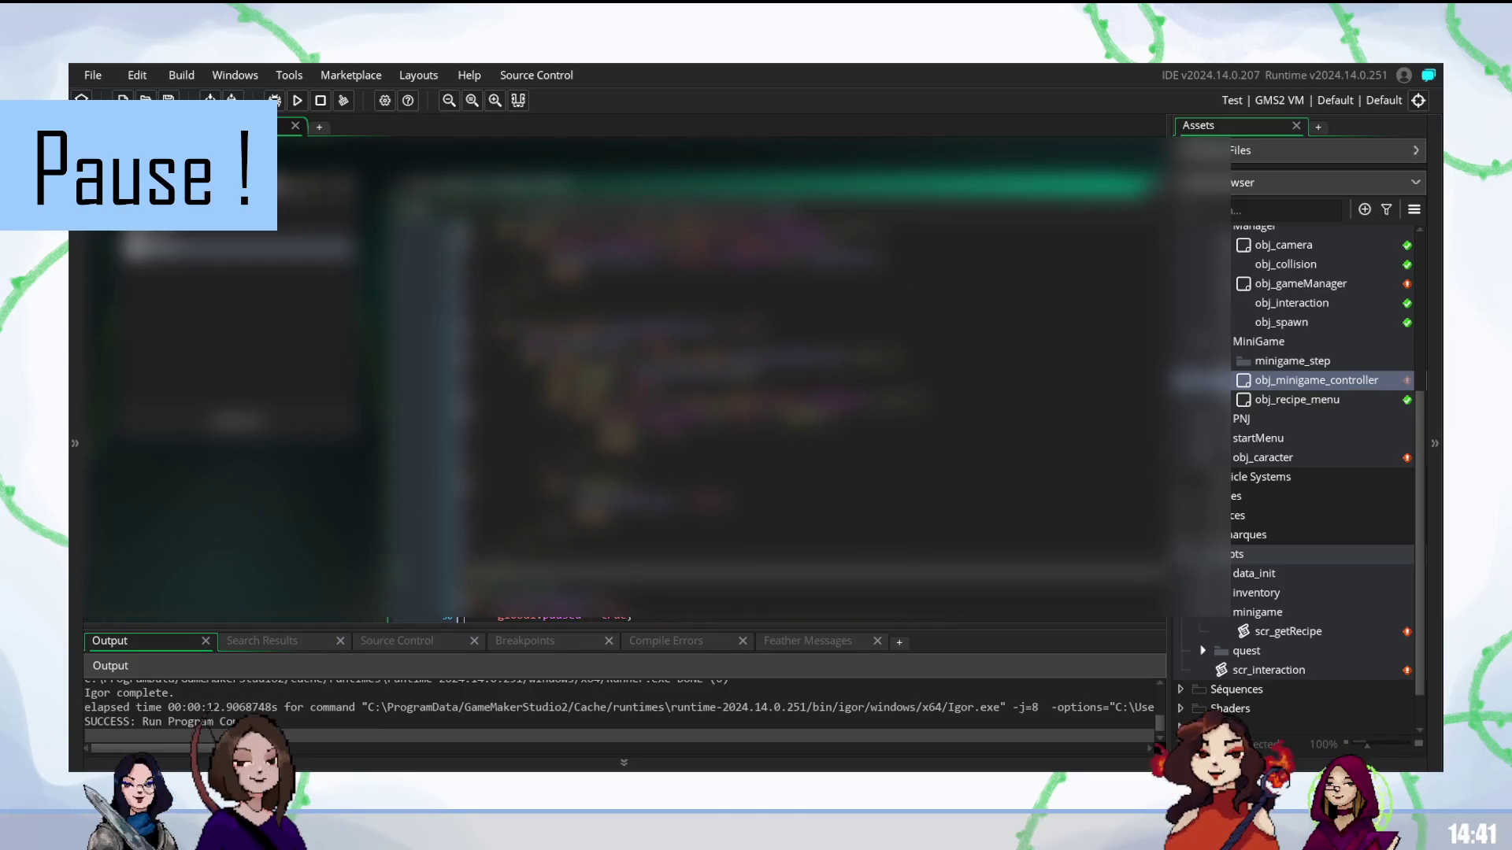
scroll(810, 422, "up", 3)
scroll(814, 379, "down", 4)
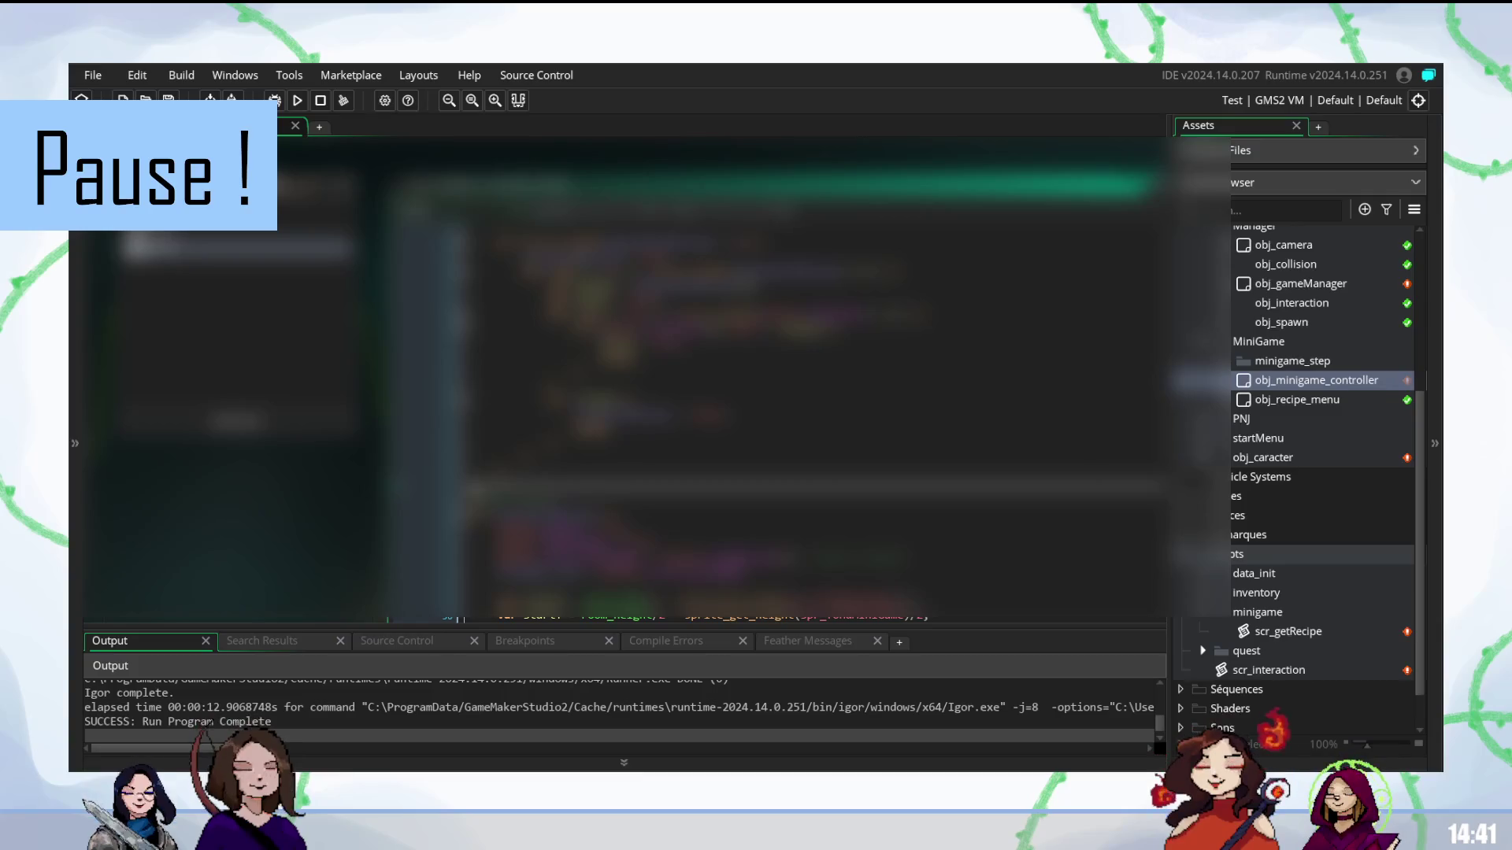
scroll(810, 421, "up", 3)
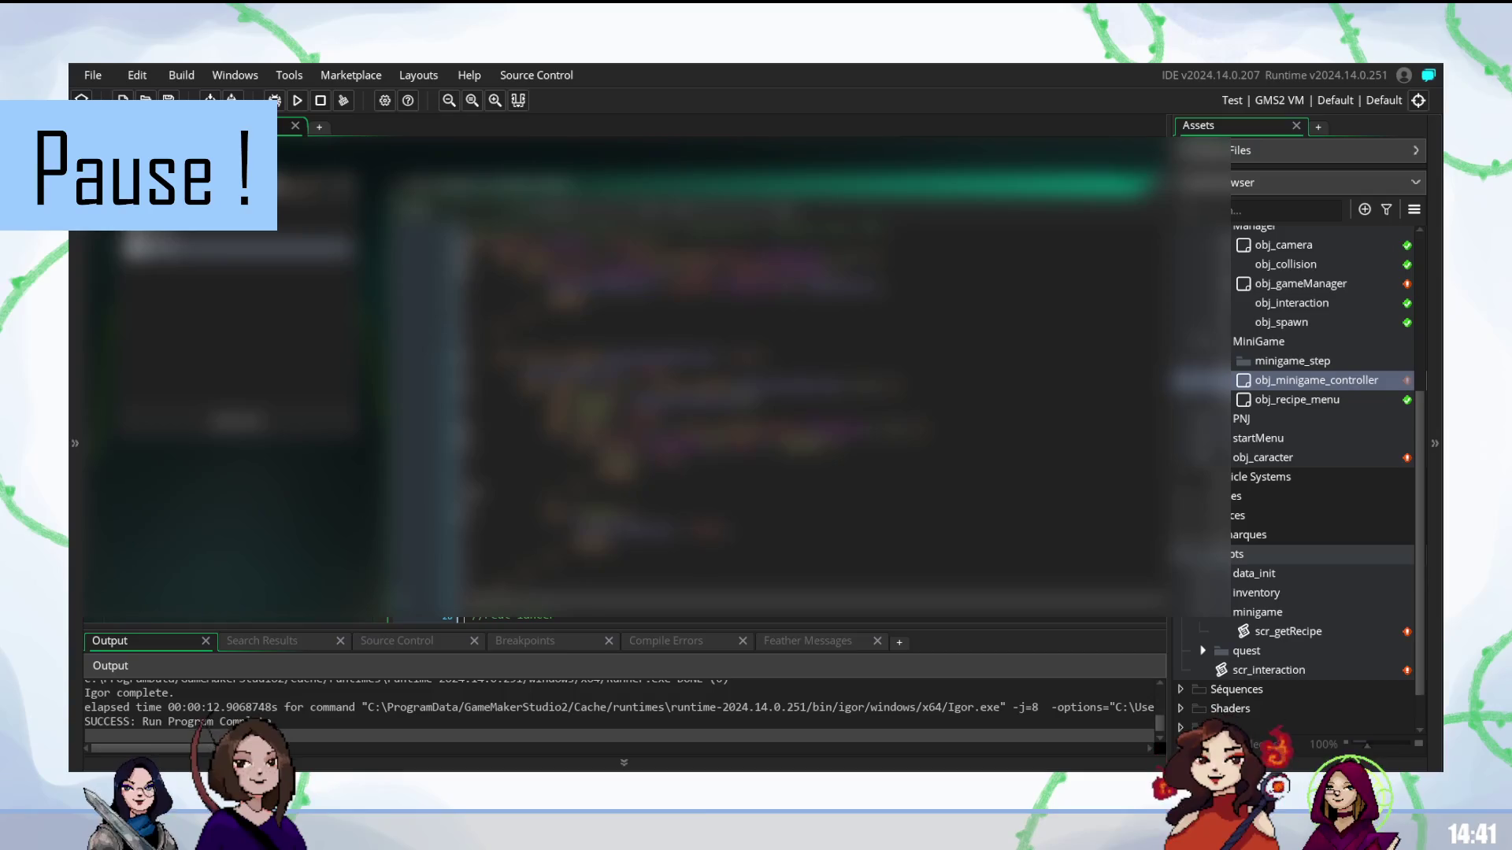
scroll(811, 420, "down", 3)
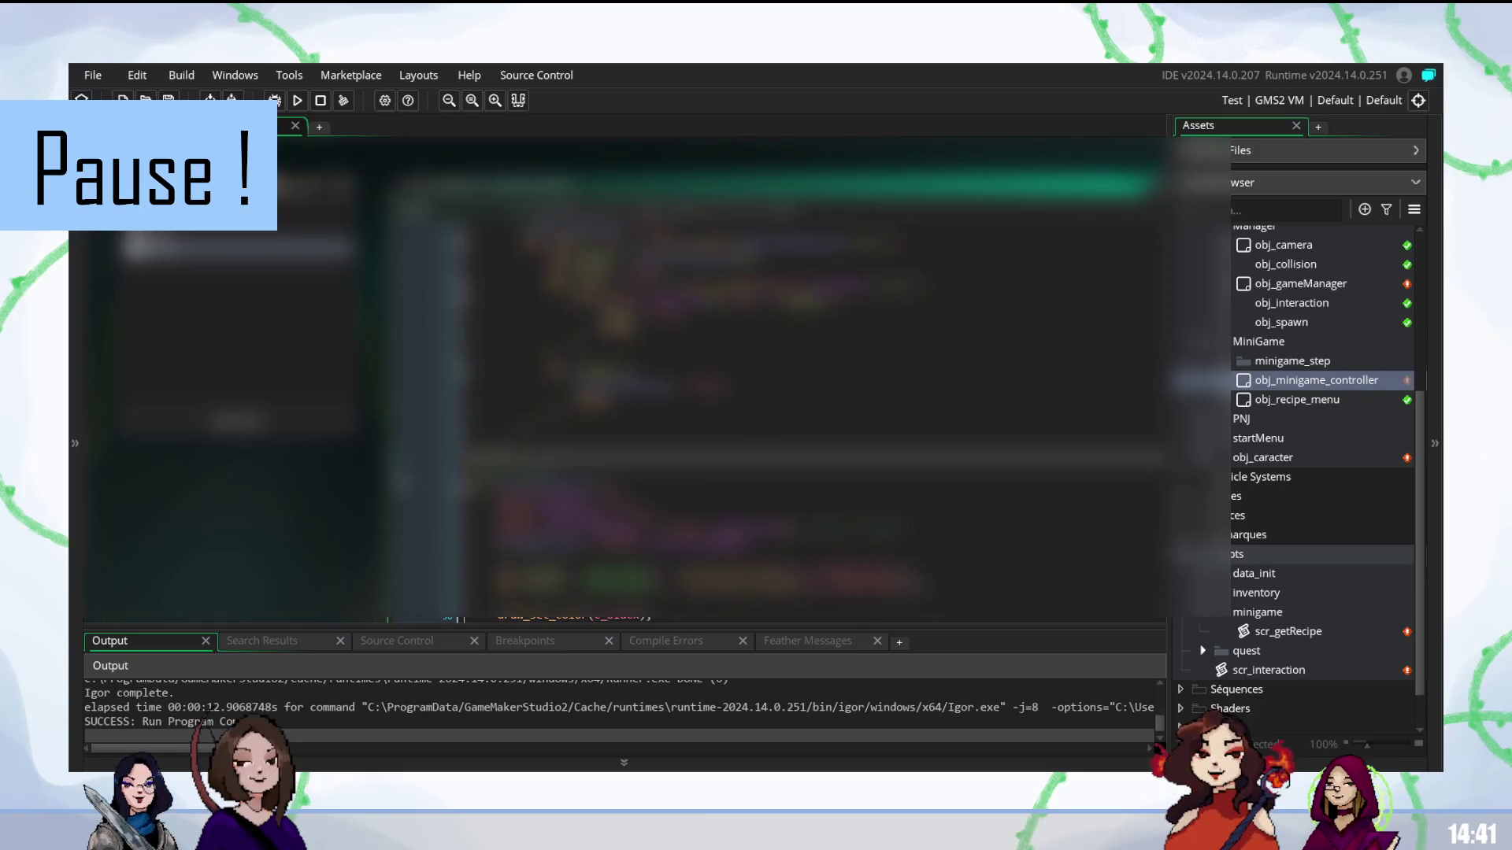
scroll(811, 420, "up", 3)
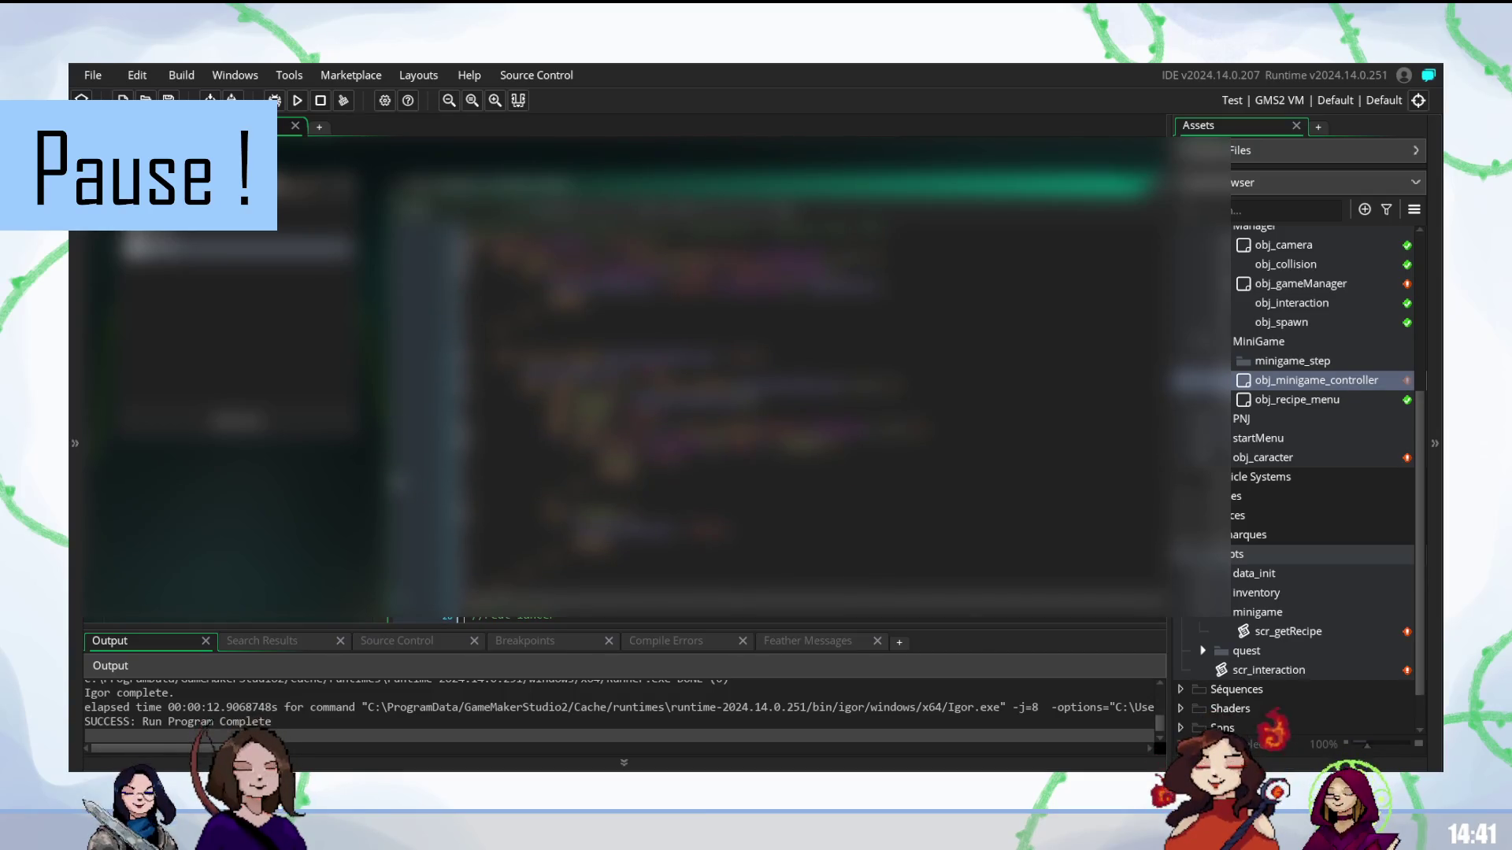